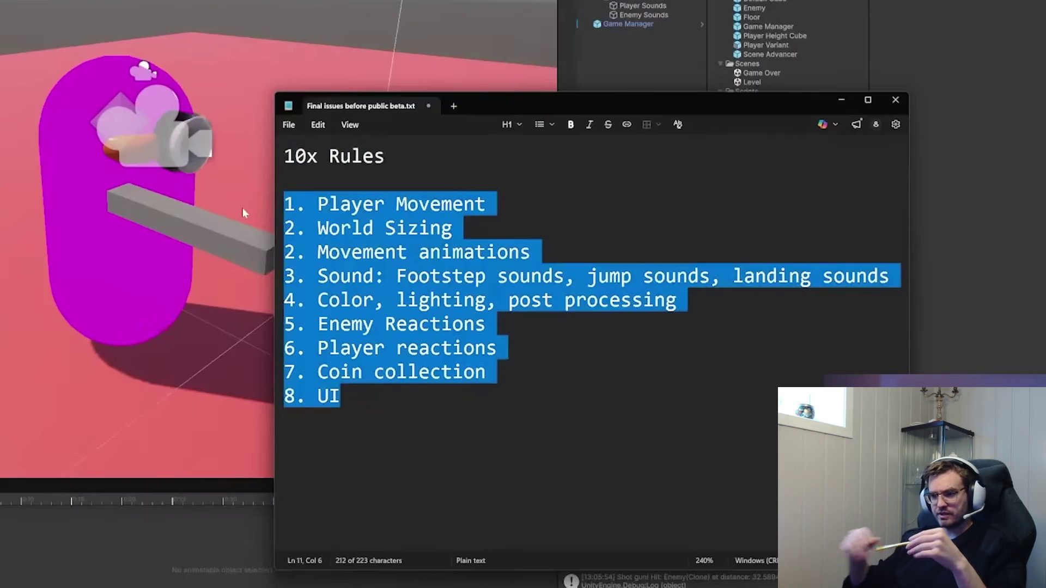
Step: Write the Music and ambience notes and the Applying this to Omnicore paragraph at the page's end
click(583, 420)
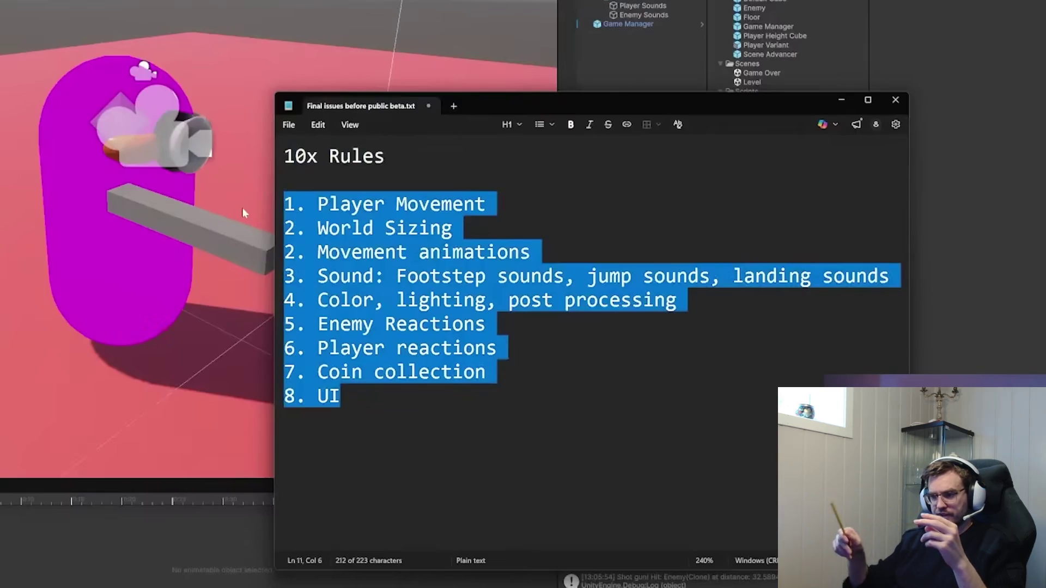
mouse_move(350, 208)
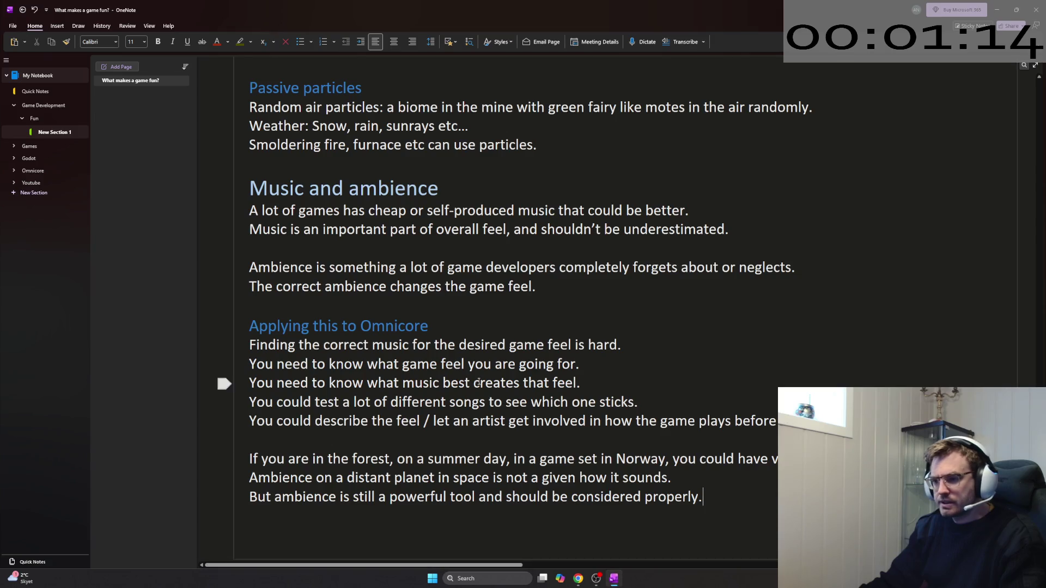
scroll(709, 333, down, 1)
scroll(709, 365, down, 1)
scroll(709, 368, up, 15)
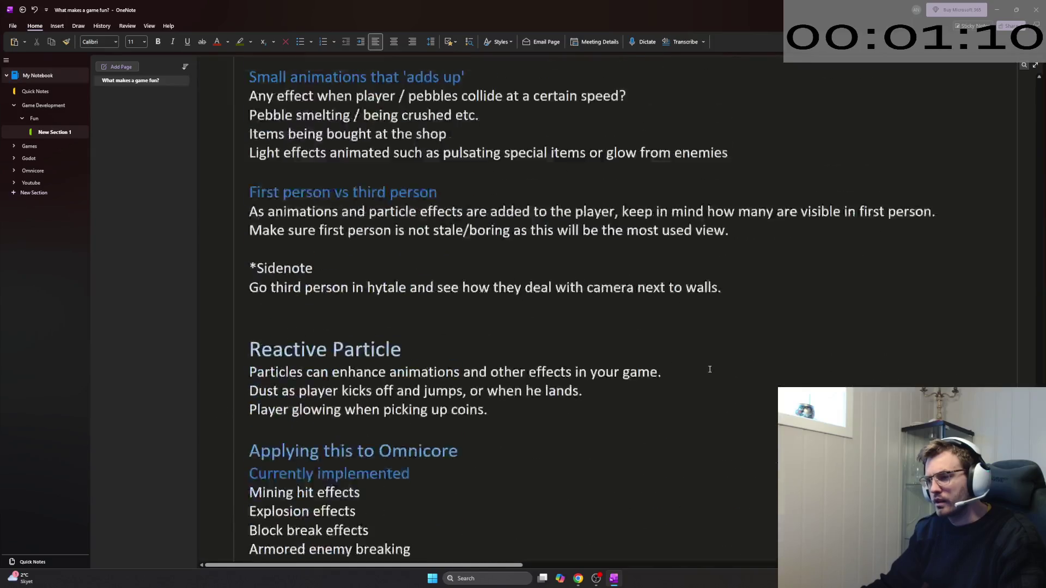
scroll(711, 372, up, 15)
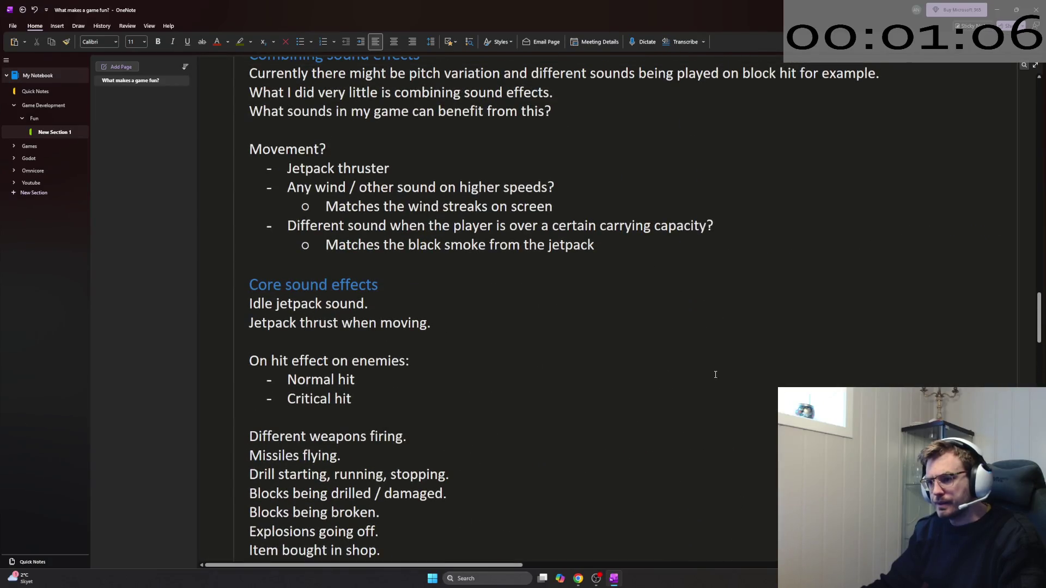
scroll(715, 374, up, 15)
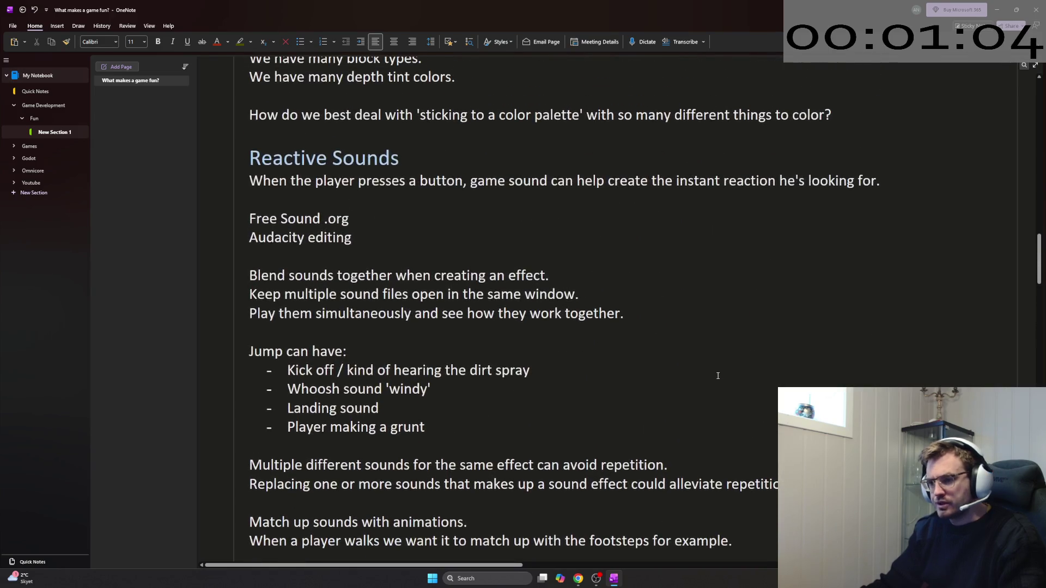
scroll(718, 376, up, 10)
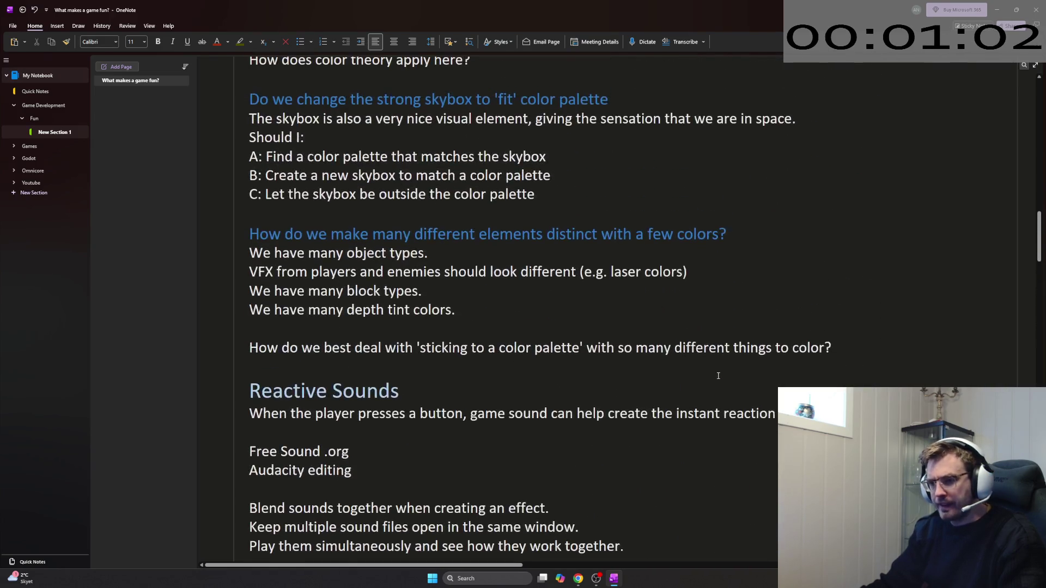
scroll(718, 376, up, 10)
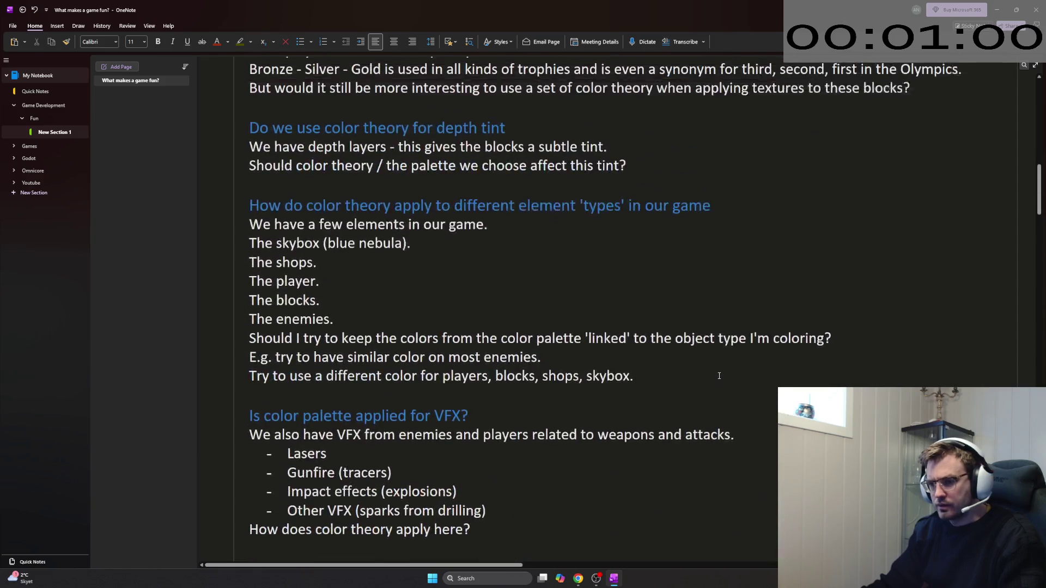
scroll(719, 377, down, 15)
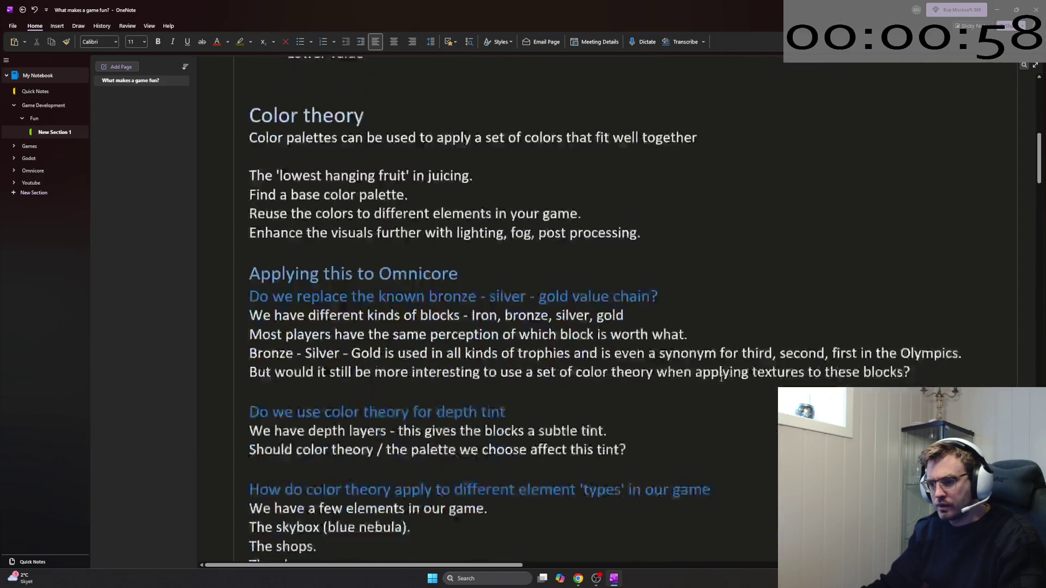
scroll(724, 377, down, 2)
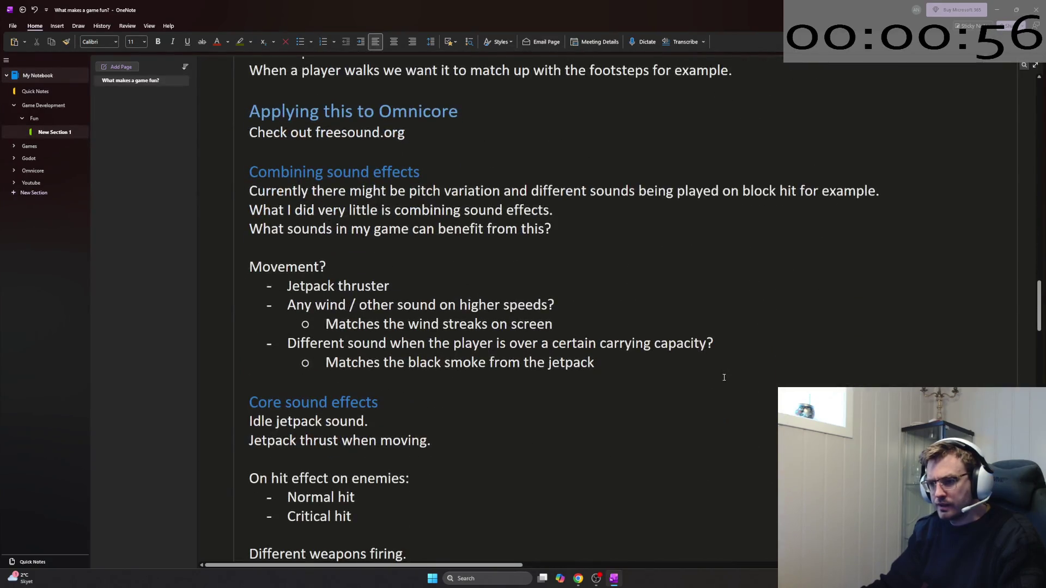
scroll(724, 377, down, 11)
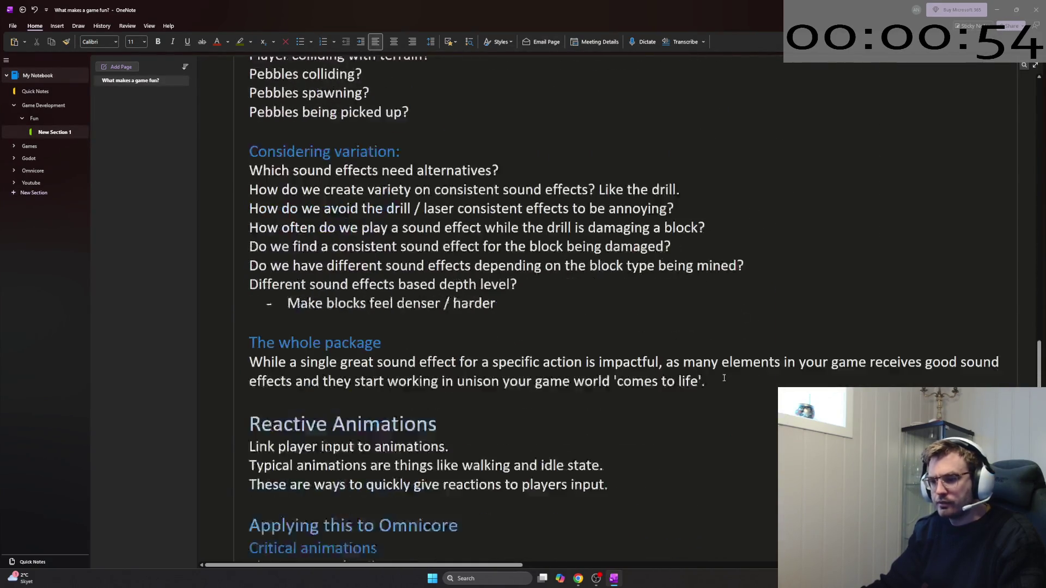
scroll(723, 377, down, 5)
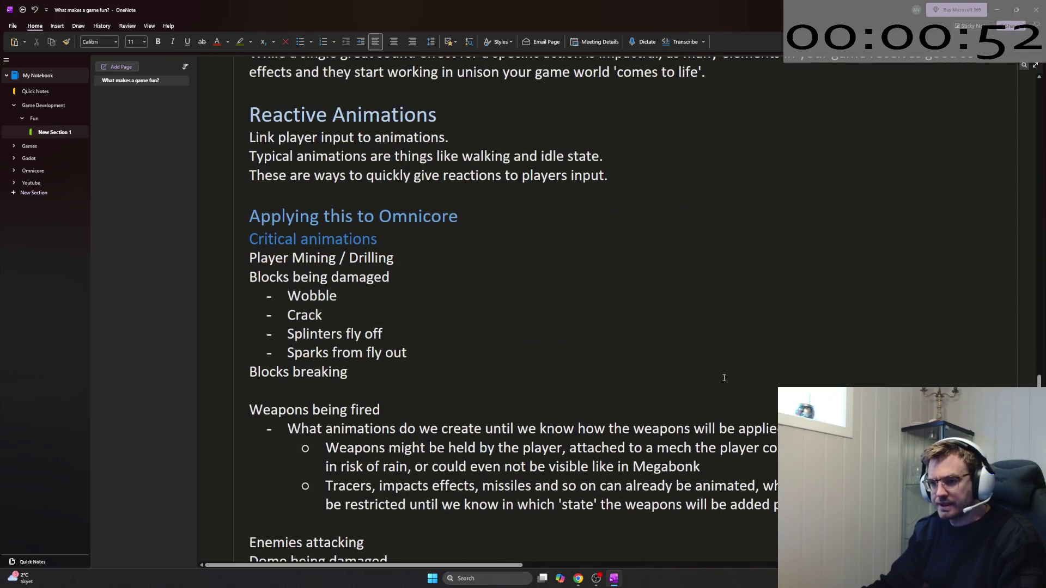
scroll(724, 377, down, 6)
scroll(721, 375, down, 2)
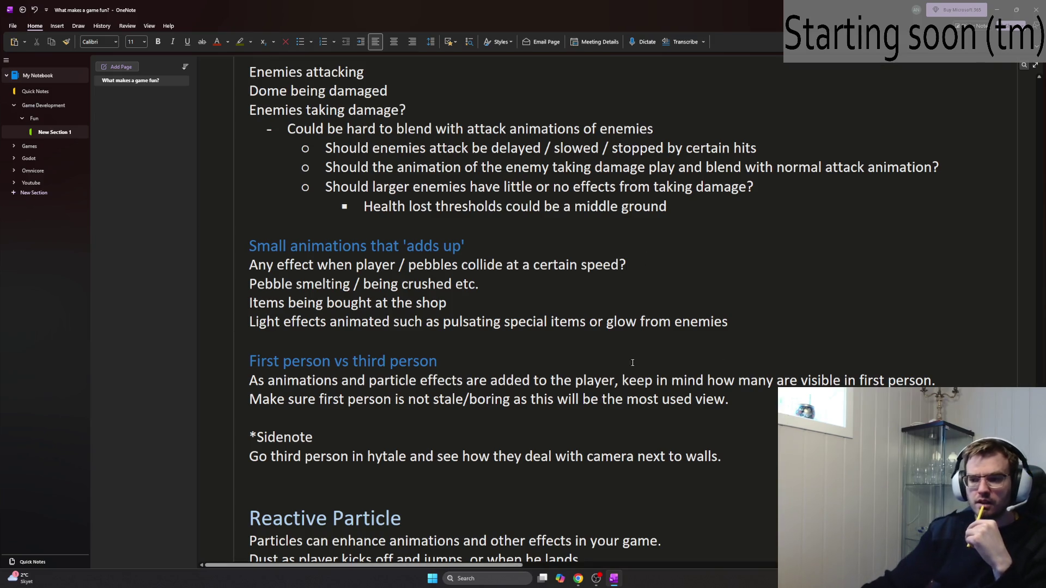
scroll(632, 375, up, 8)
scroll(629, 394, up, 20)
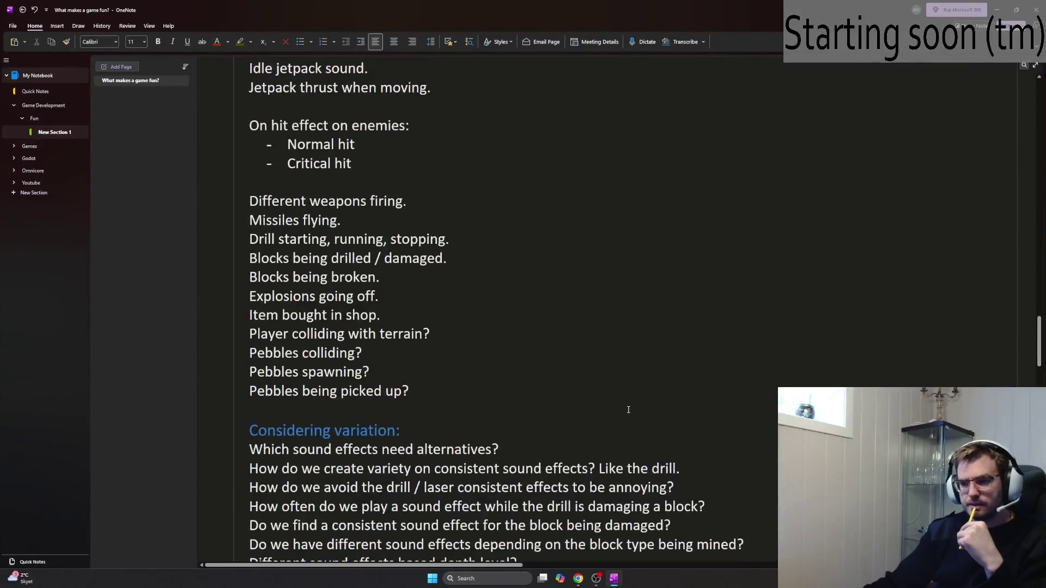
scroll(628, 409, up, 5)
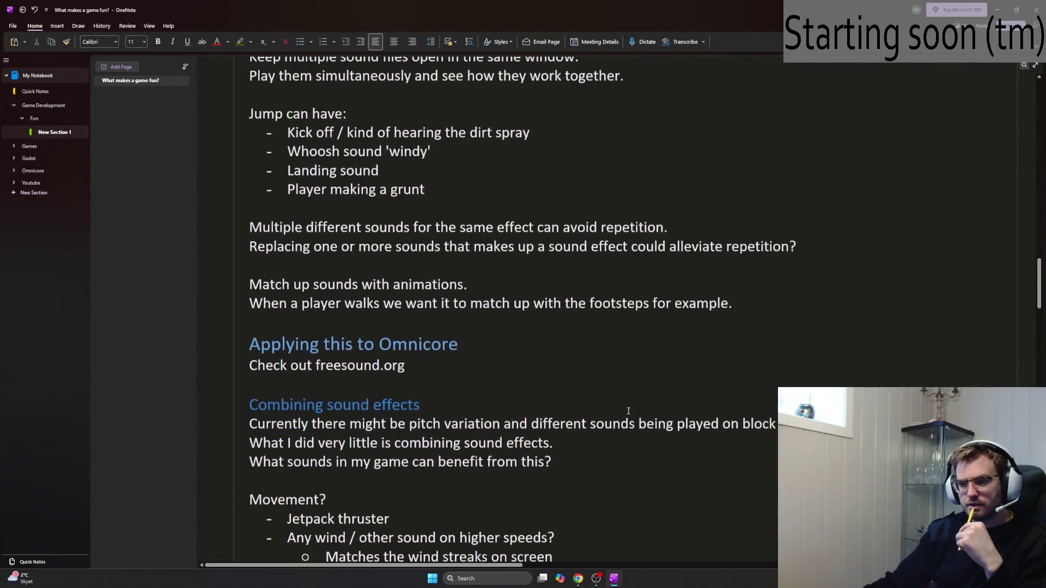
scroll(633, 412, down, 16)
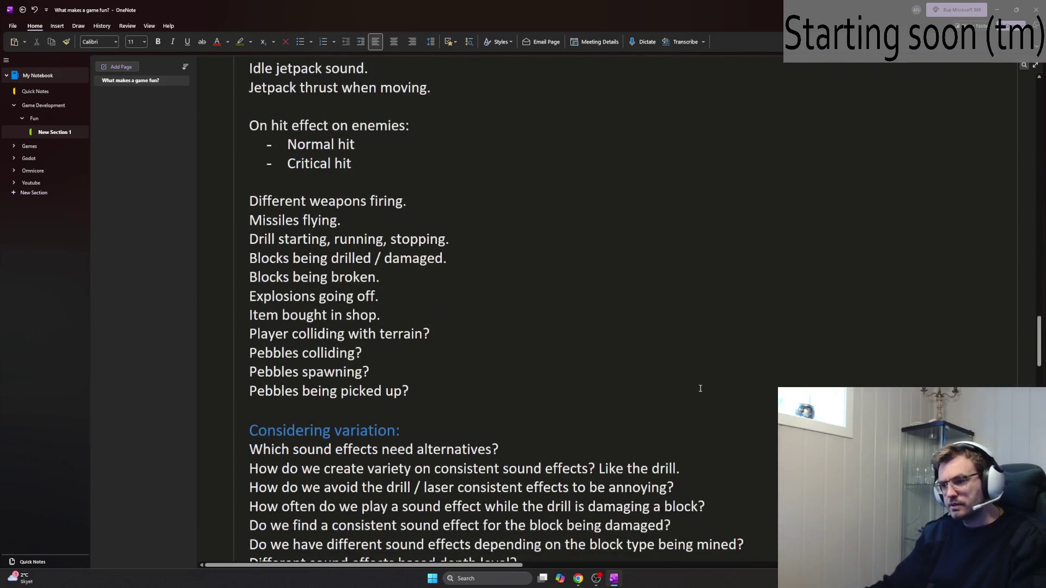
scroll(699, 392, down, 4)
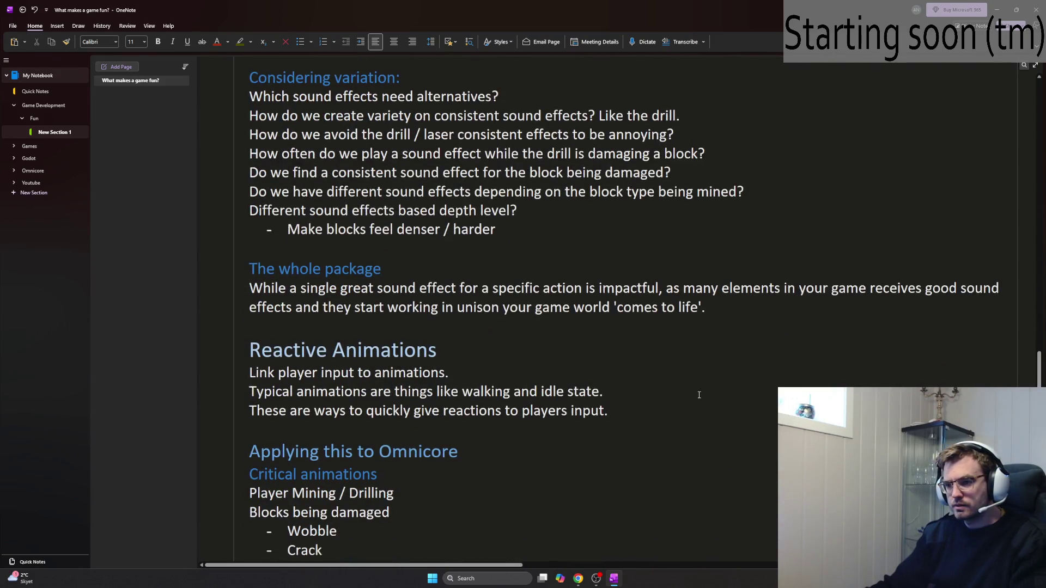
scroll(698, 395, up, 2)
scroll(695, 397, up, 5)
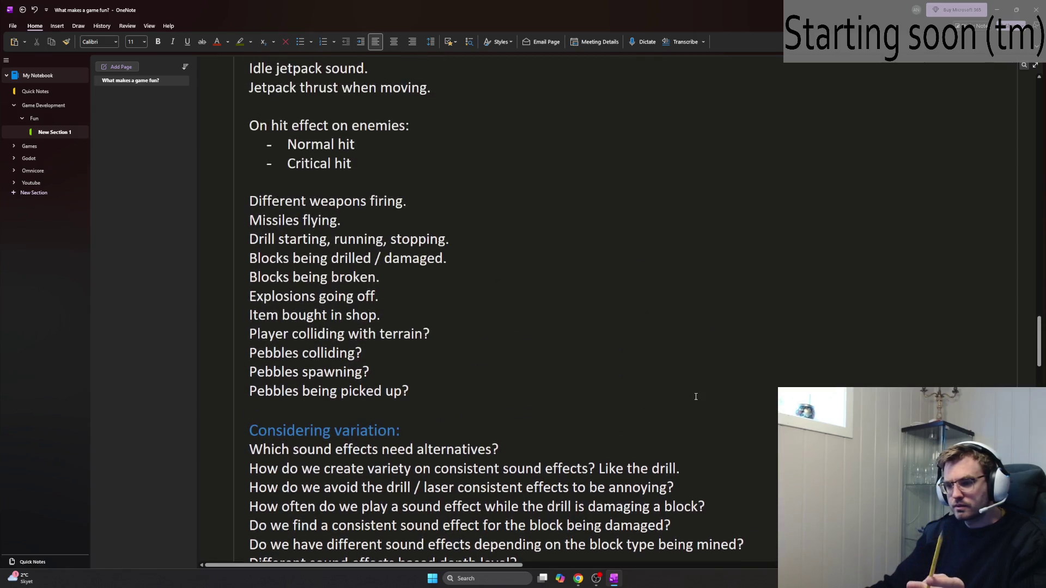
scroll(696, 396, up, 9)
scroll(694, 399, down, 7)
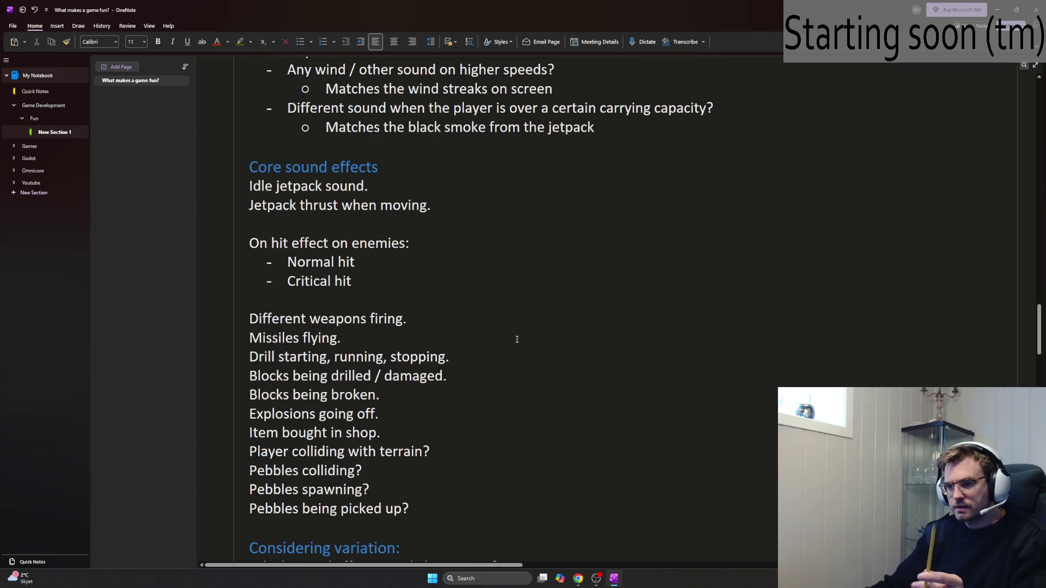
Step: Add an 'Add a reload?' bullet under Different weapons firing
click(447, 318)
key(Return)
text(- W)
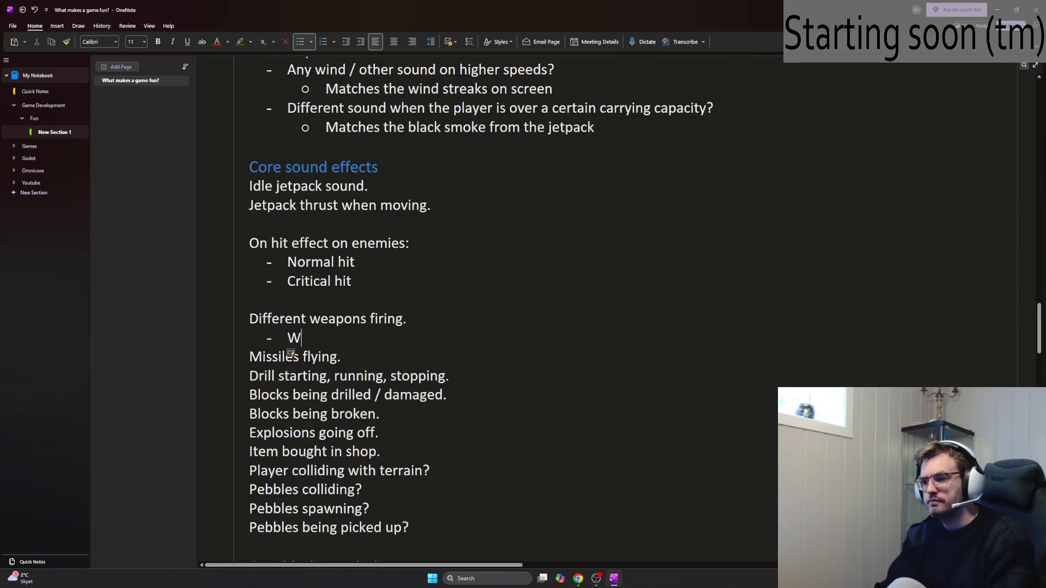
key(BackSpace)
text(Add a reload?)
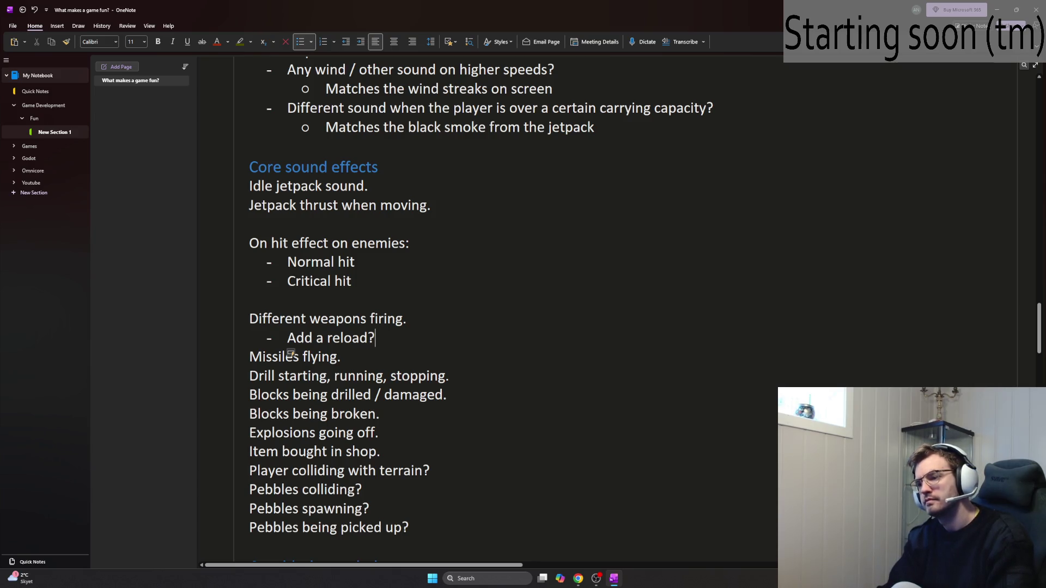
Step: Add the sub-bullet 'Breaks off the repetition of the laser / gunfire sound with an animation + reload sound'
key(Return)
text(Breaks)
key(Tab)
key(ctrl+z)
key(BackSpace)
key(BackSpace)
key(BackSpace)
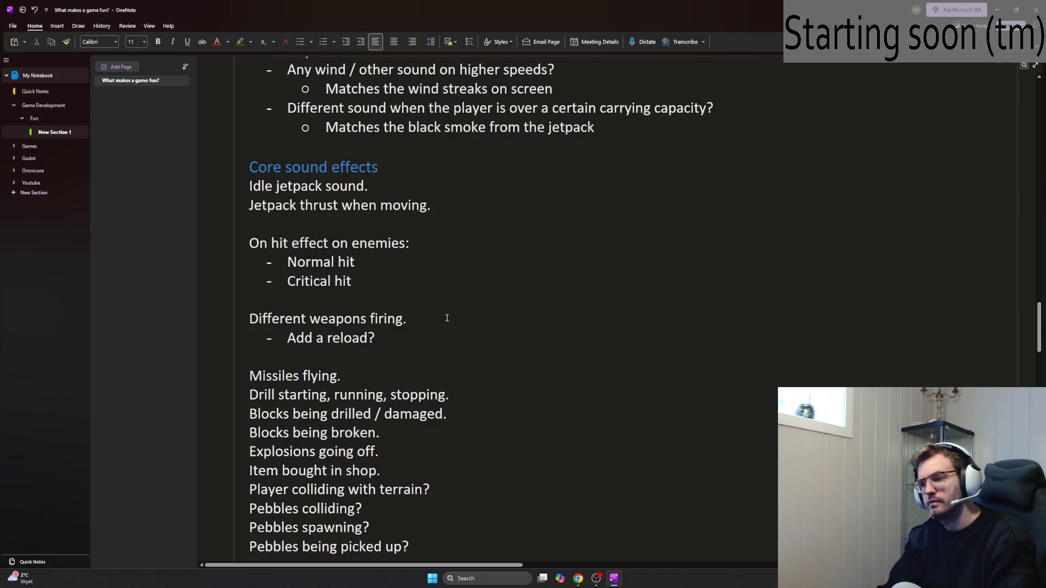
key(Tab)
text(Breaks off the repetition )
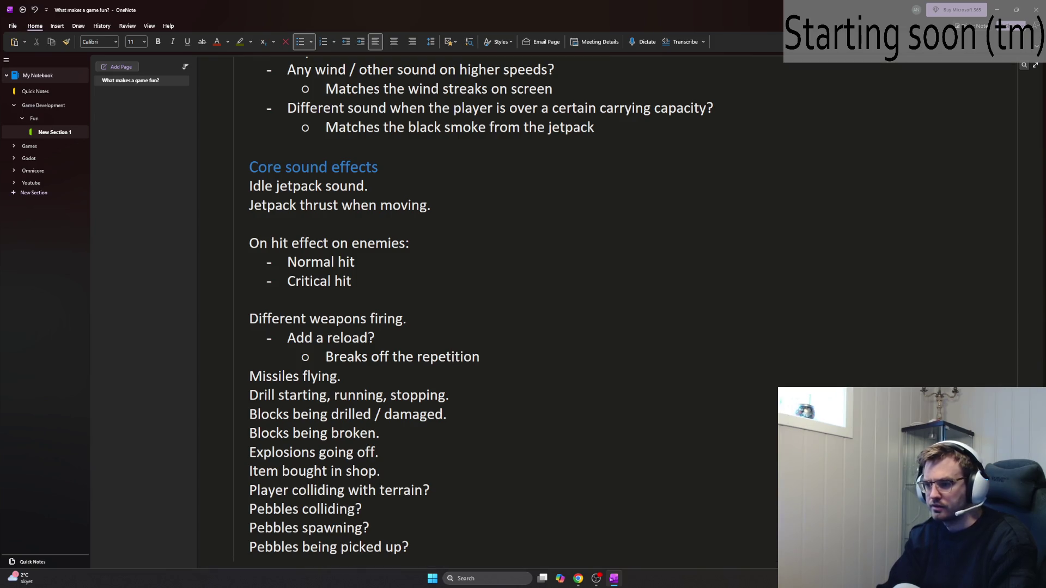
text(of the laser)
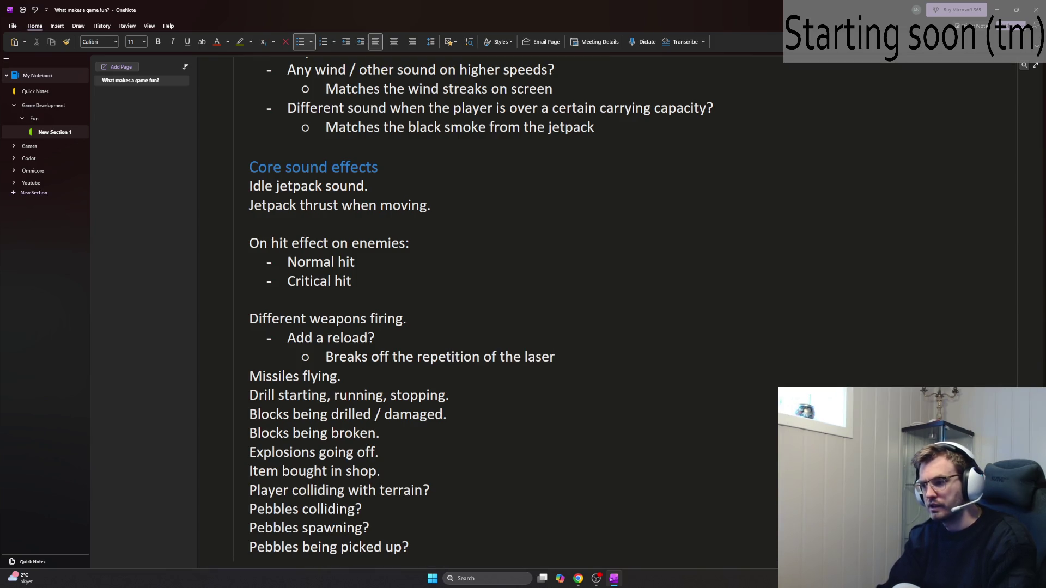
text( / gunfire sound)
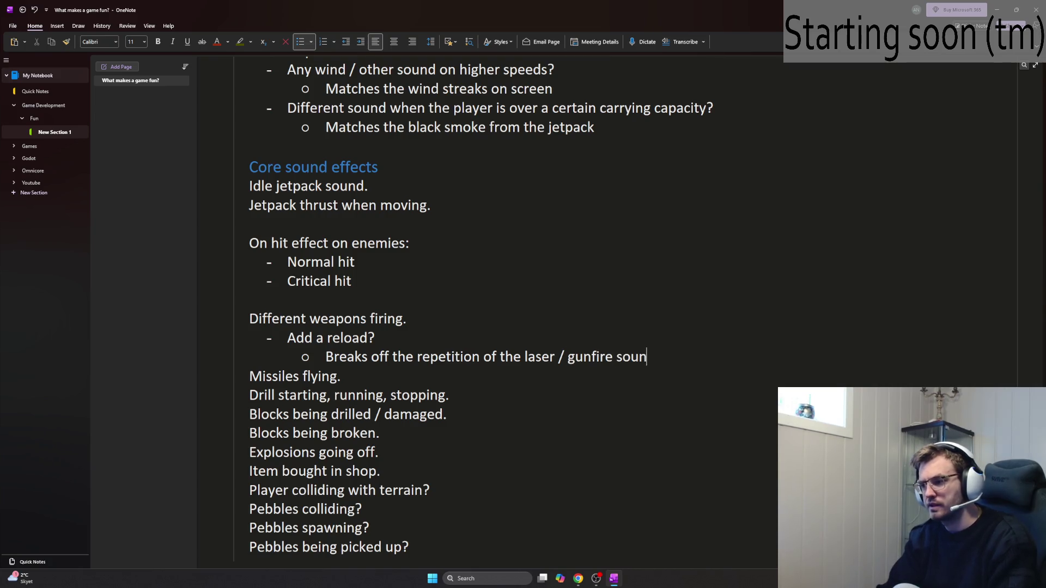
key(Return)
key(BackSpace)
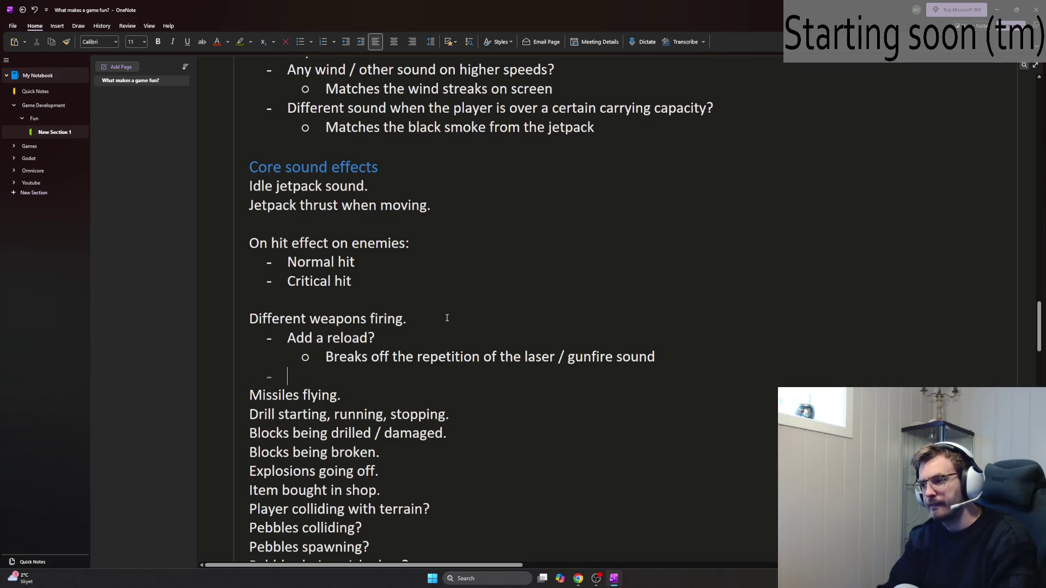
key(BackSpace)
text(with an an)
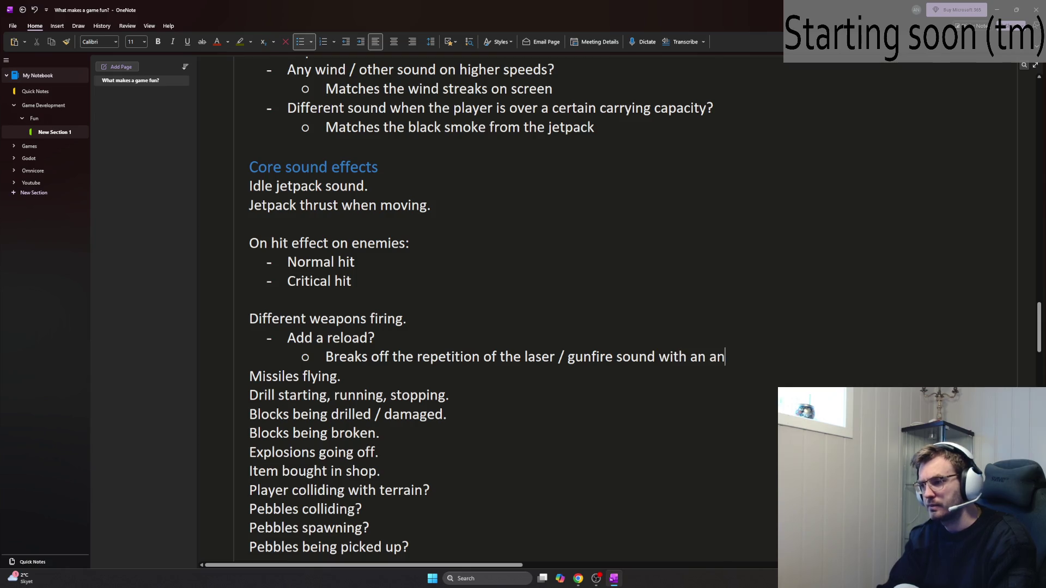
text(imation + )
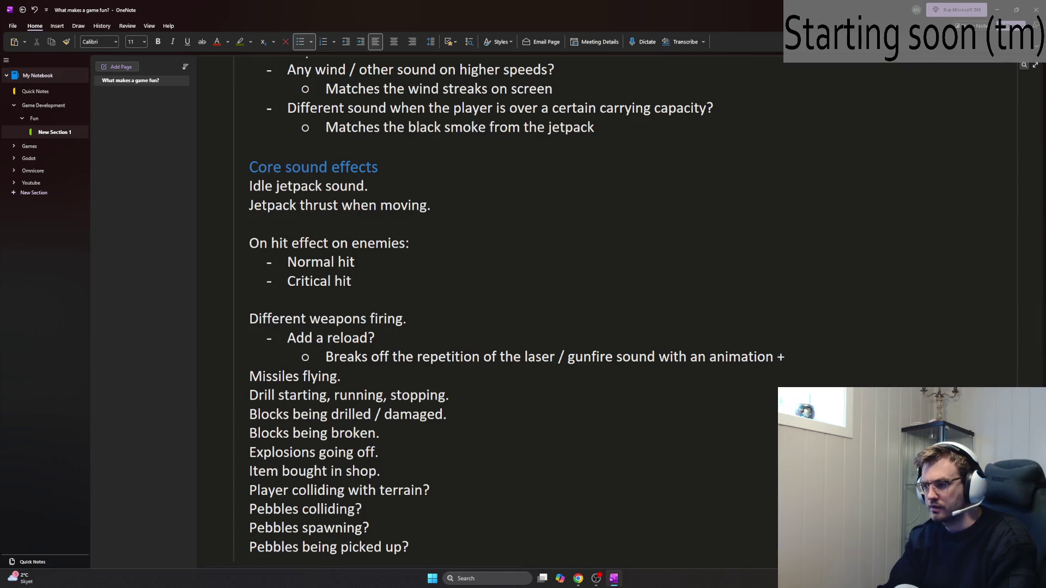
text(reload sound)
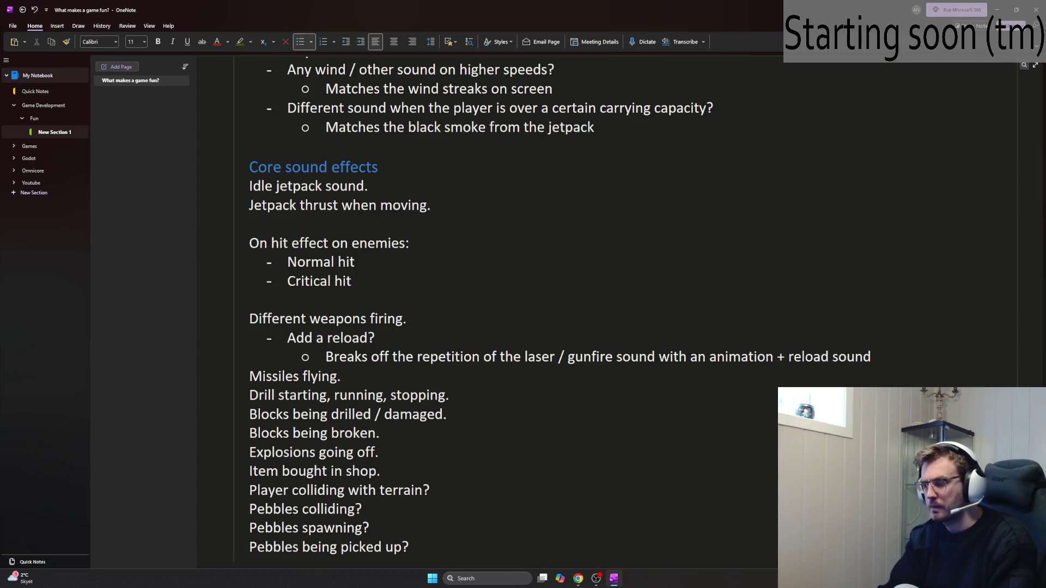
Step: Add a second sub-point: allows higher dps tuning since x% of the time is spent reloading
key(Return)
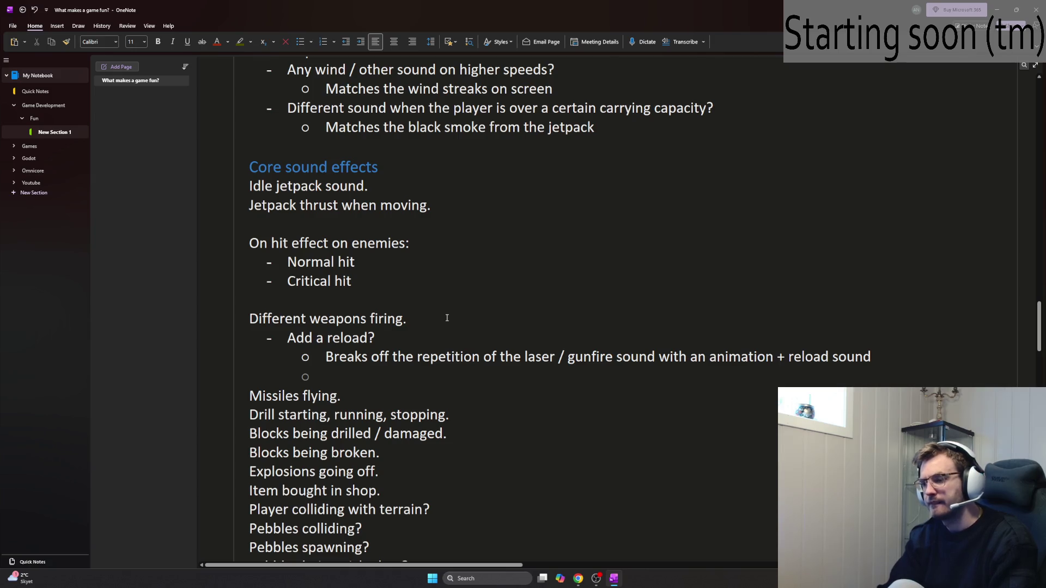
text(Allo)
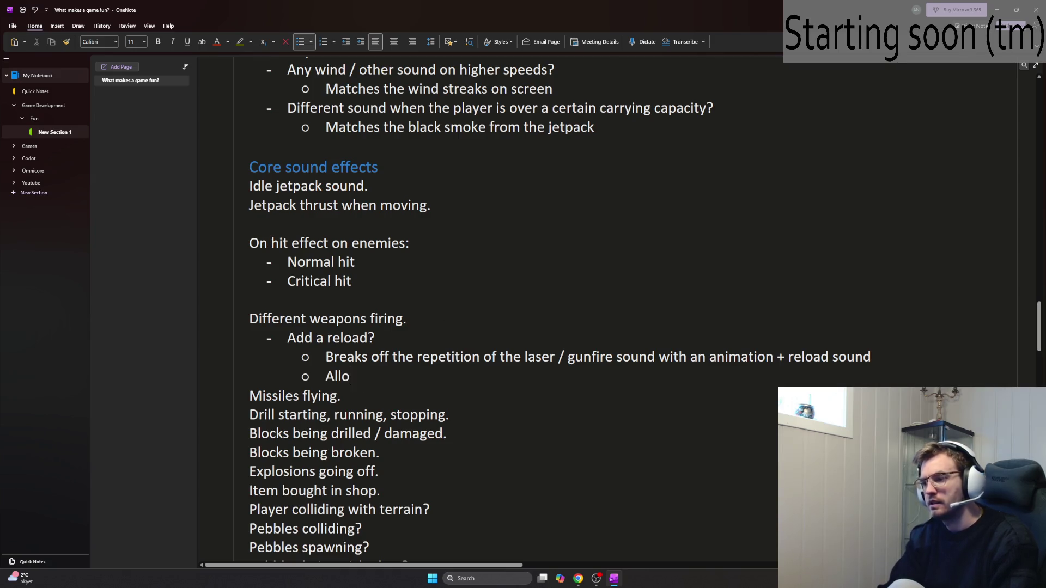
text(ws higher tu)
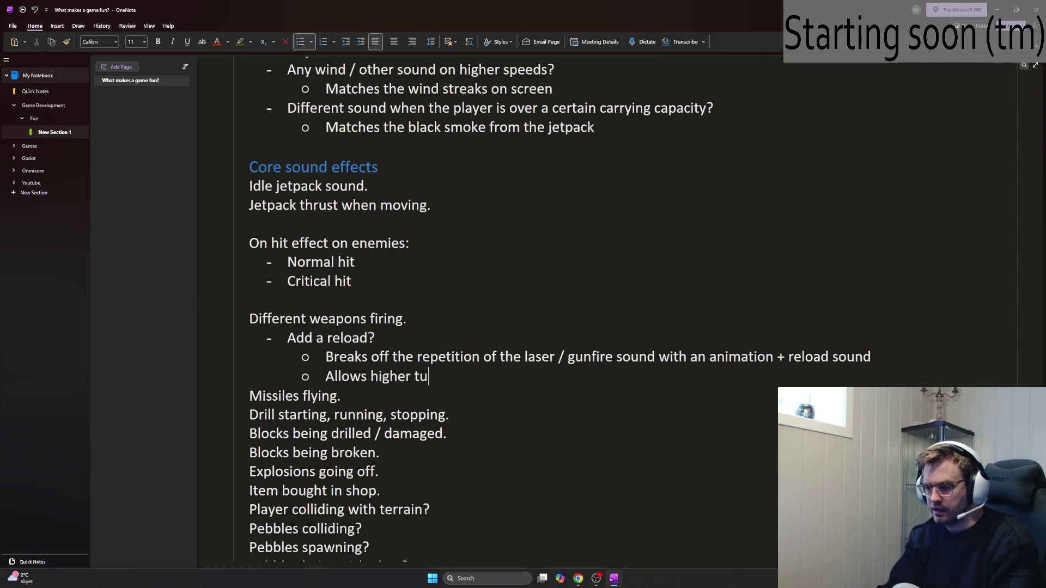
text(ningn fdp)
key(BackSpace)
key(BackSpace)
key(BackSpace)
text(f dp)
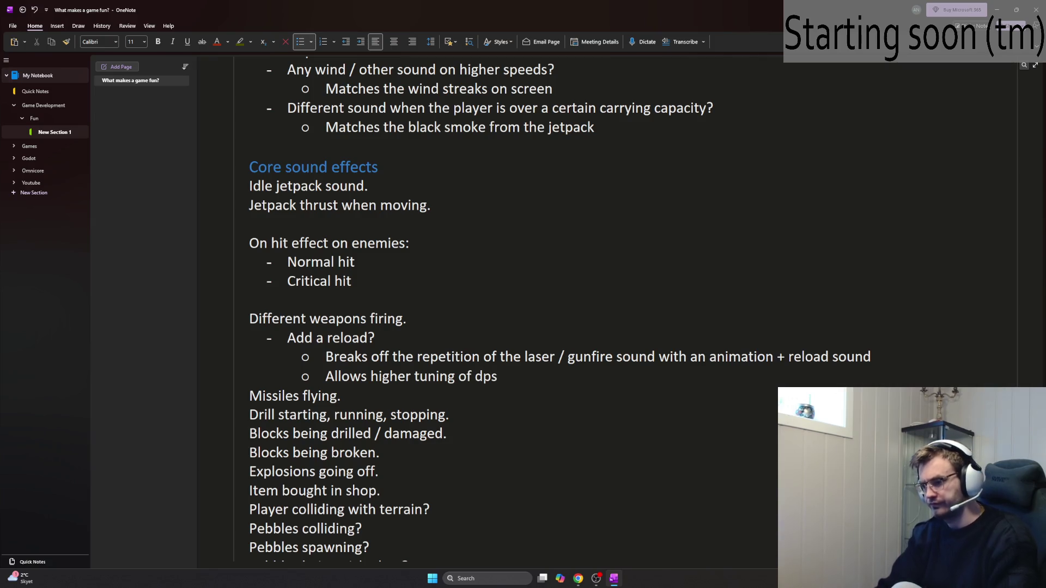
text( since)
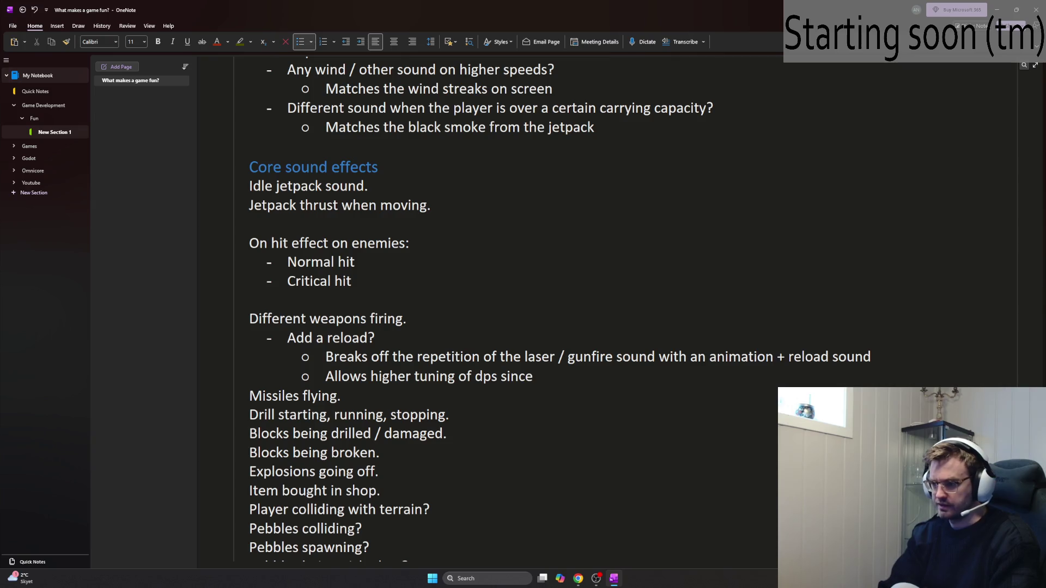
text(x%  of the tim)
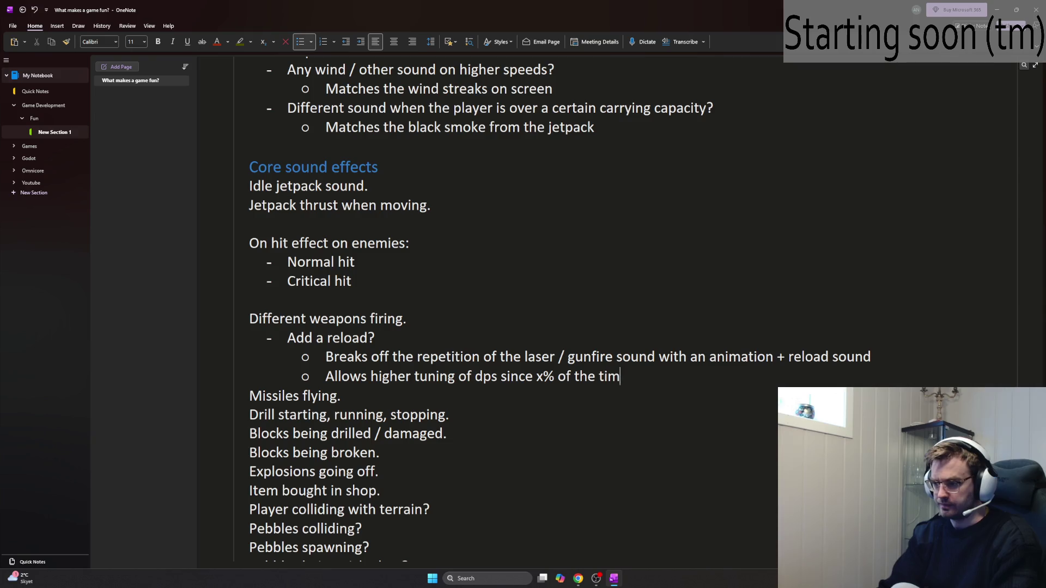
text(e is spent reloading)
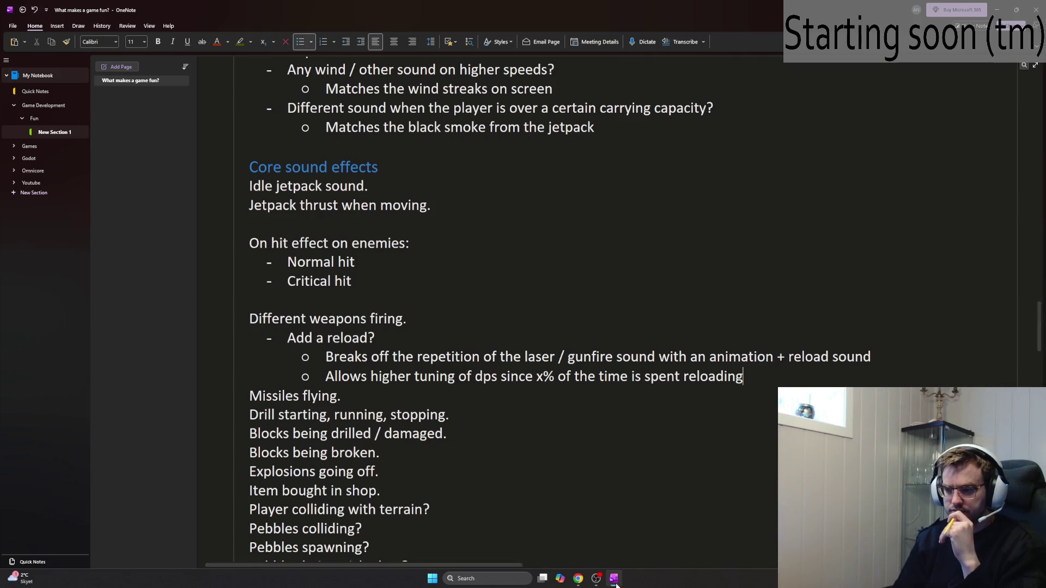
Step: Bring the YouTube window with 'This Trick Instantly Makes Your Boring Game FUN' to the front
scroll(568, 514, down, 8)
mouse_move(578, 578)
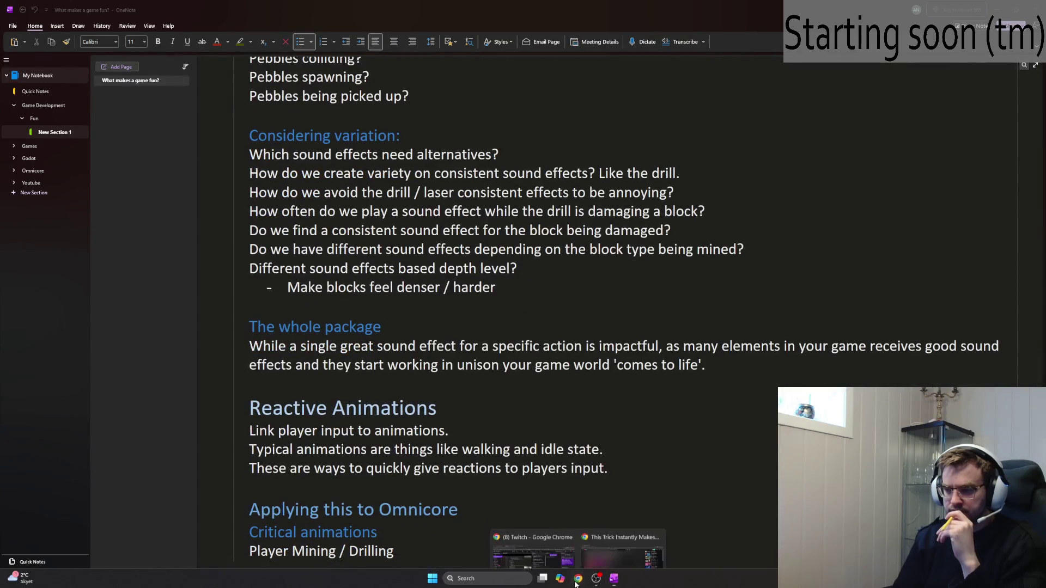
click(589, 534)
Step: Play the video, pausing and resuming it, up to about 1:17 of 25:28
click(540, 351)
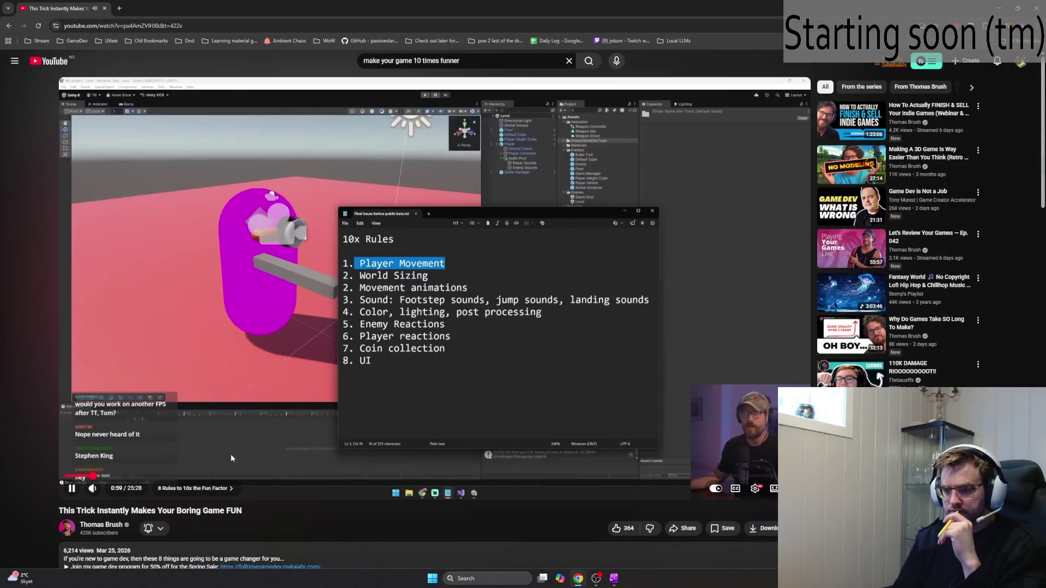
mouse_move(103, 490)
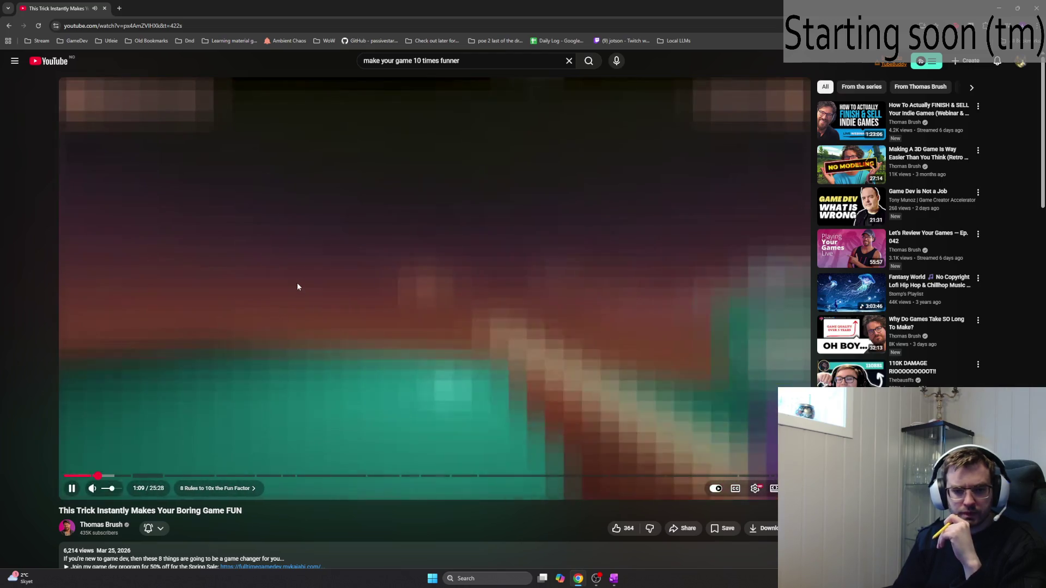
click(299, 287)
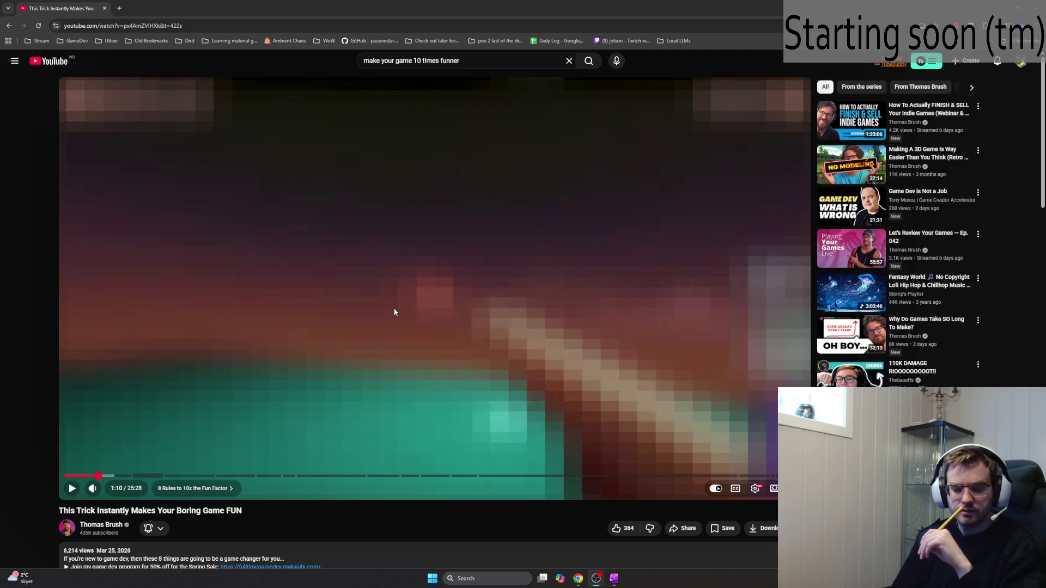
click(382, 314)
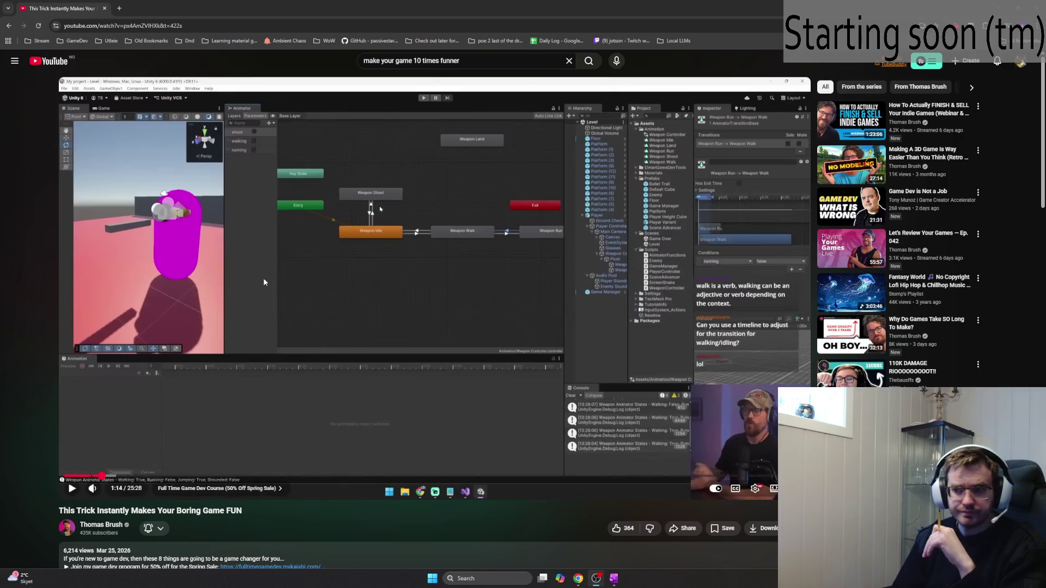
click(277, 278)
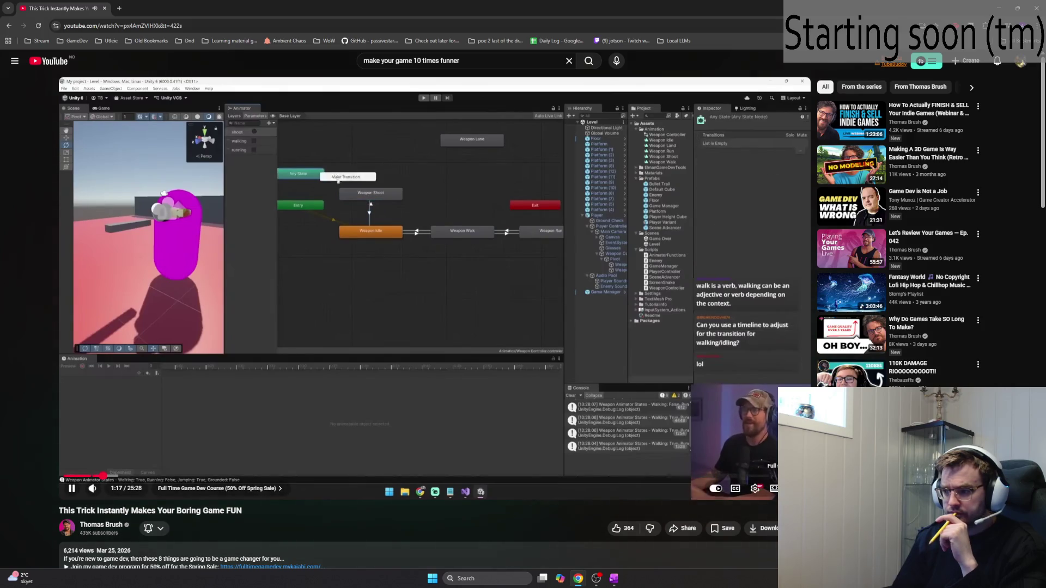
Step: Watch the weapon animator part of the video in full screen, then resume moving the player in Unity
key(F11)
key(f)
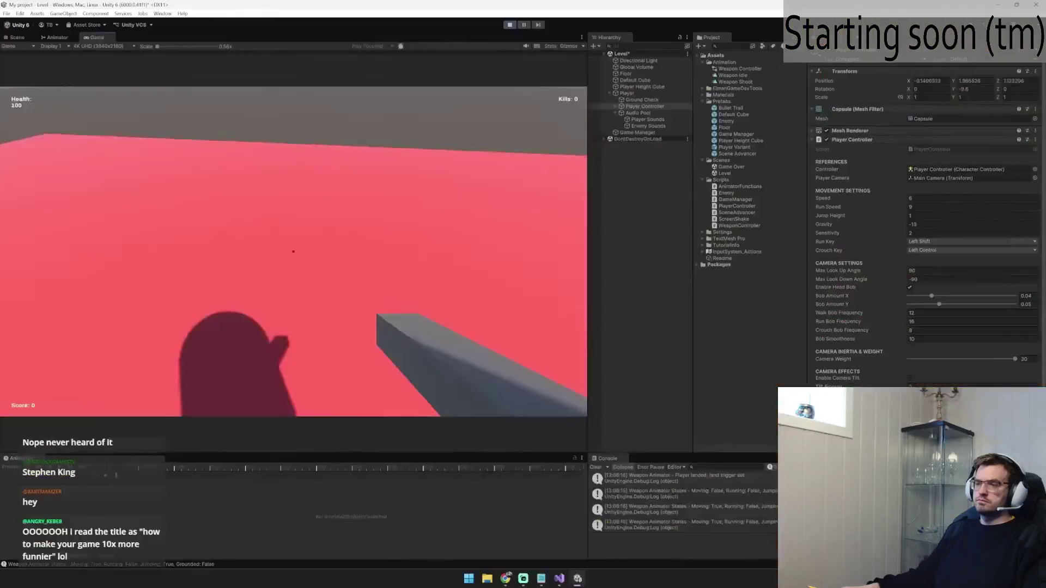
key(w)
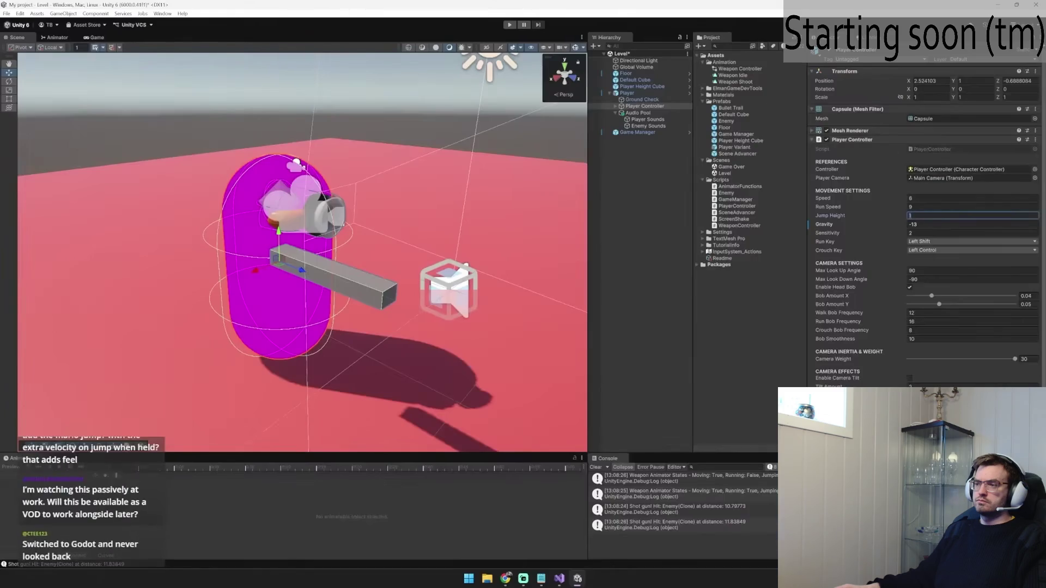
Step: Play-test the game with Ctrl+P, walking toward an enemy pillar, then stop it
key(ctrl+p)
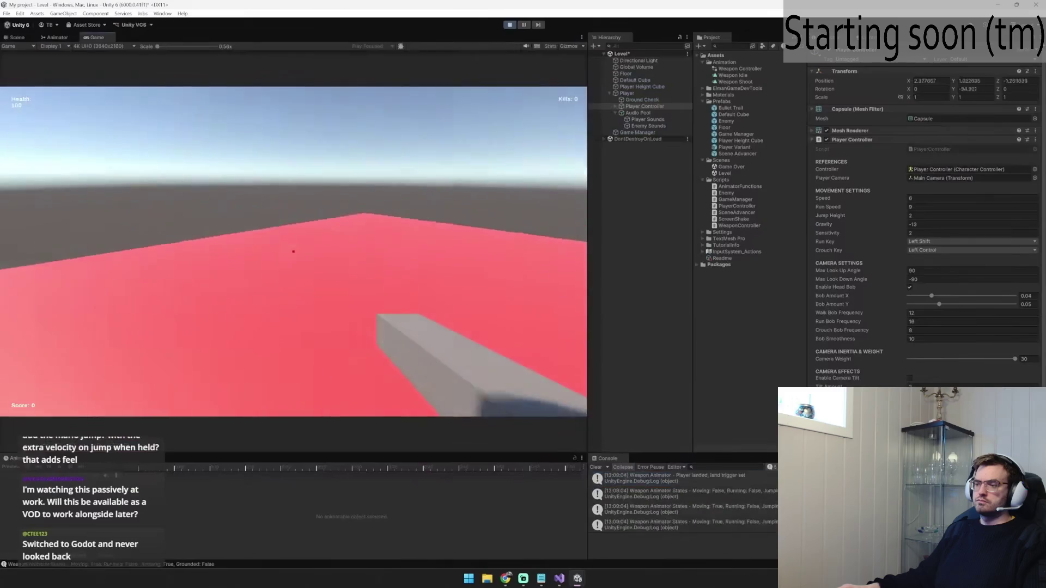
key(w)
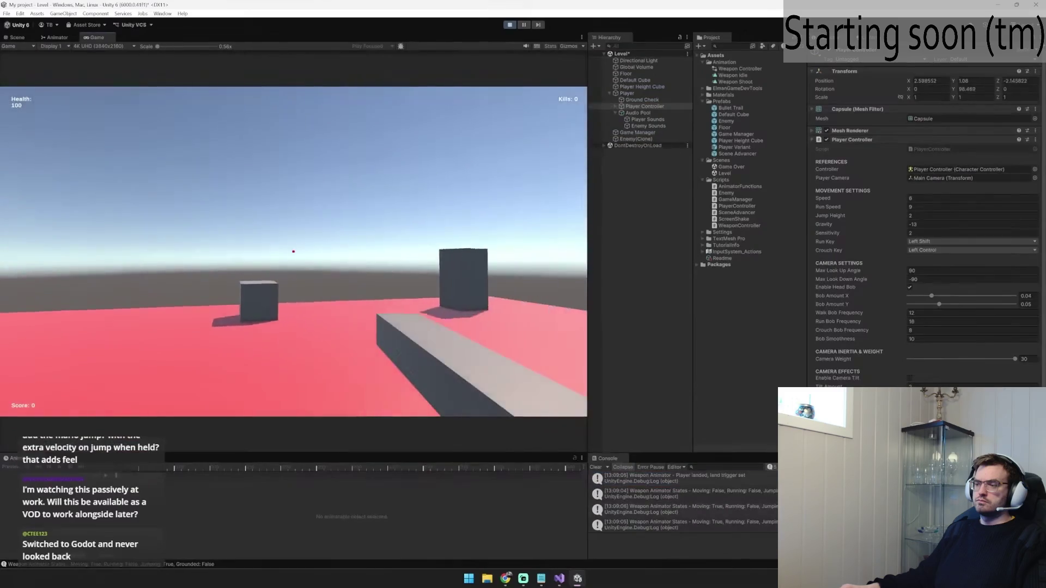
key(w)
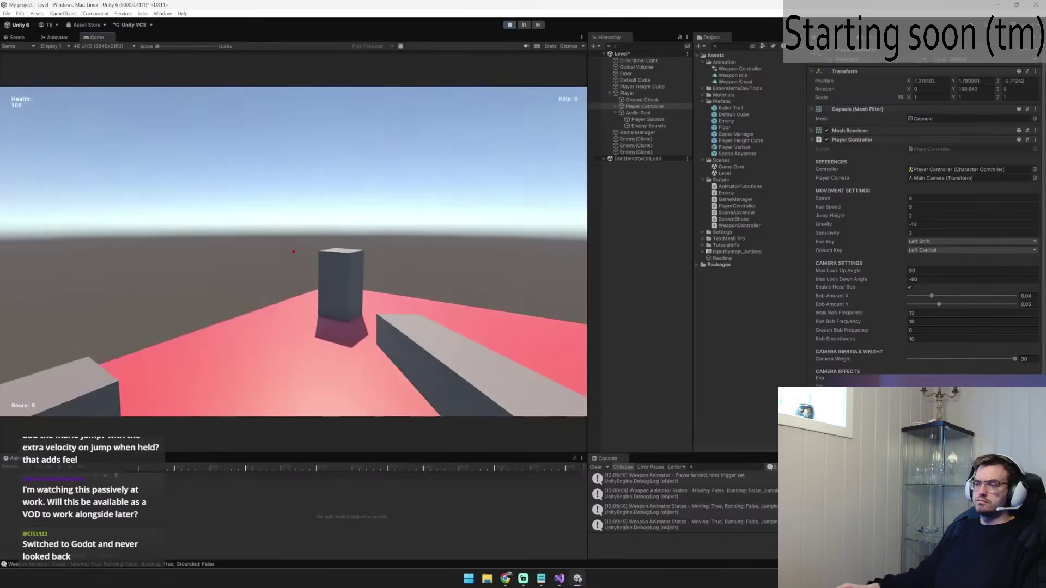
key(ctrl+p)
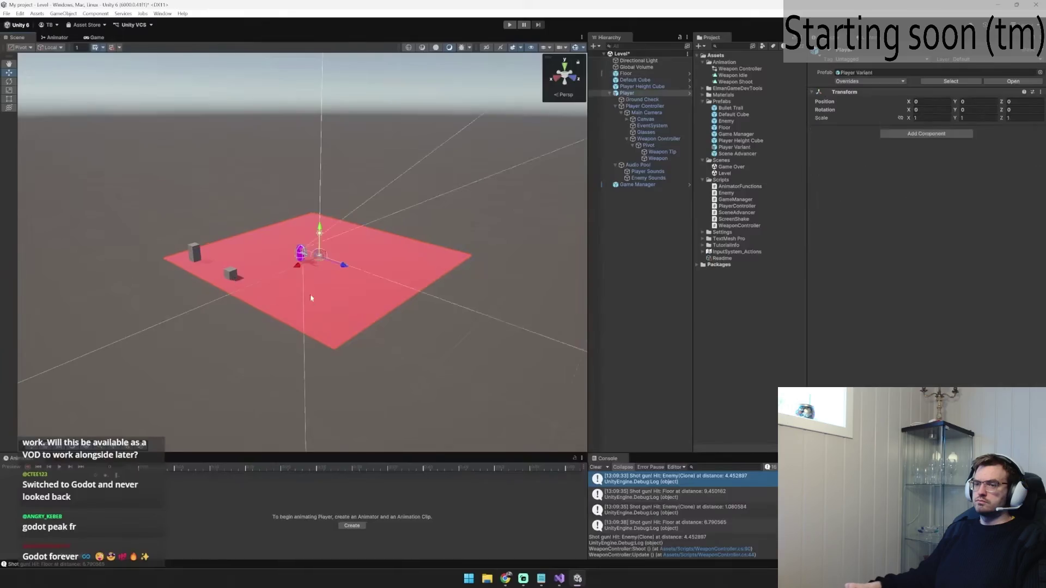
Step: Scale the Player Height Cube to 4 × 2 × 4 and move it to about 11.36, 1, -11.36
scroll(285, 297, up, 5)
click(256, 202)
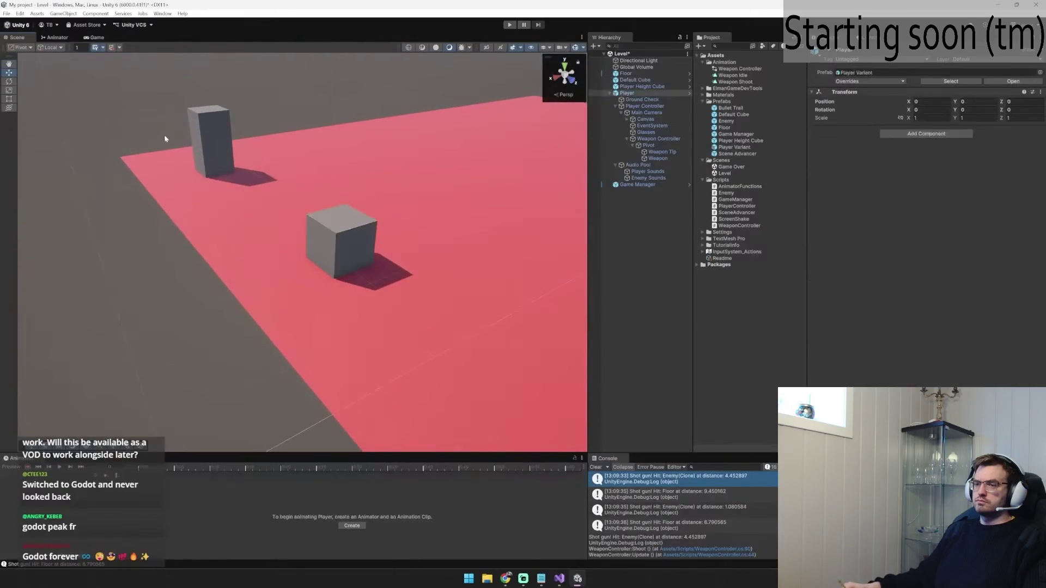
click(223, 169)
scroll(225, 185, down, 5)
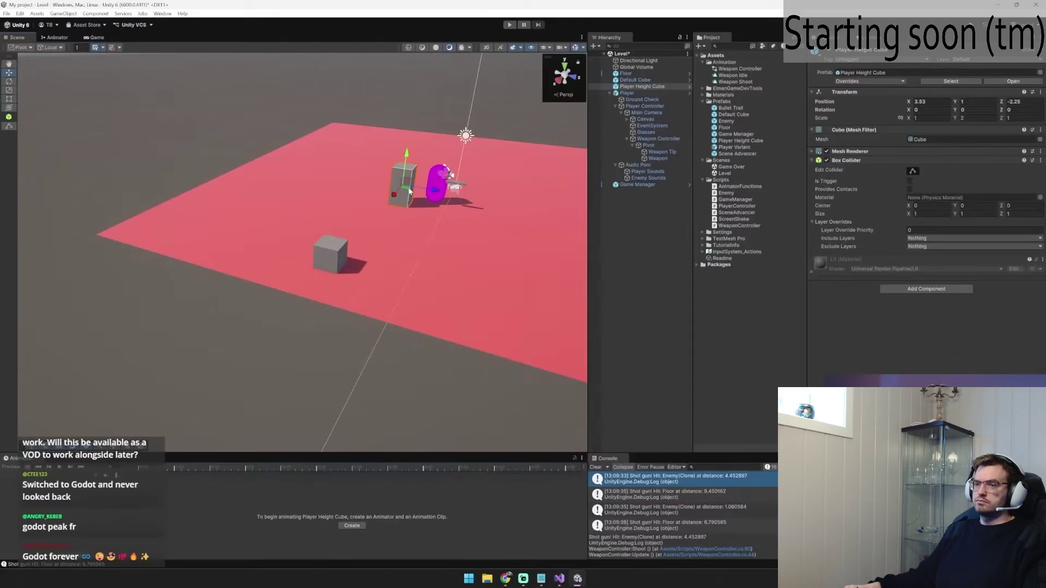
mouse_move(410, 190)
mouse_down()
mouse_move(257, 278)
mouse_move(283, 298)
mouse_move(360, 297)
mouse_up()
click(256, 279)
key(ctrl+z)
scroll(361, 297, down, 5)
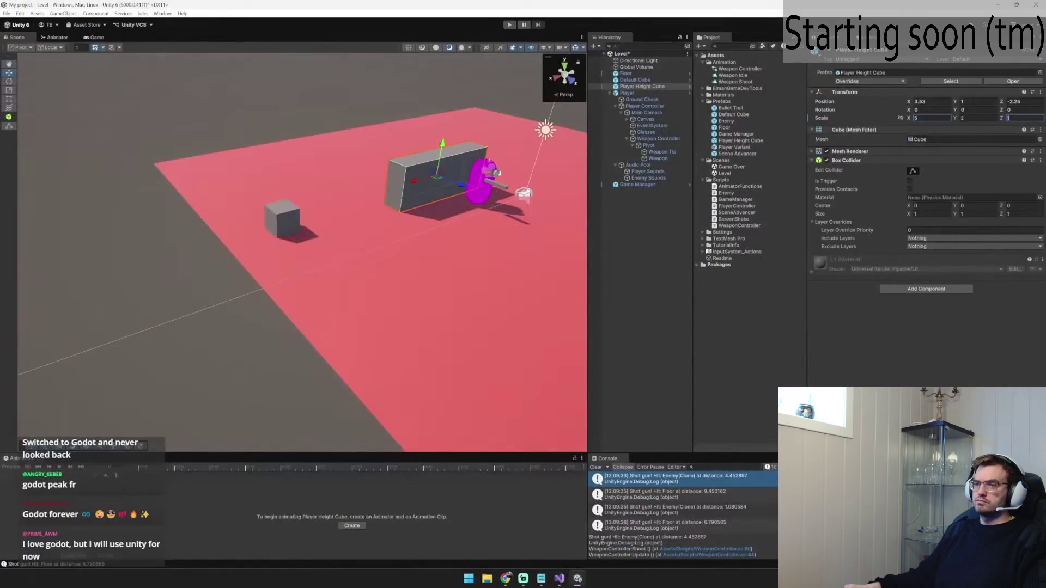
text(5)
drag(398, 186, 217, 157)
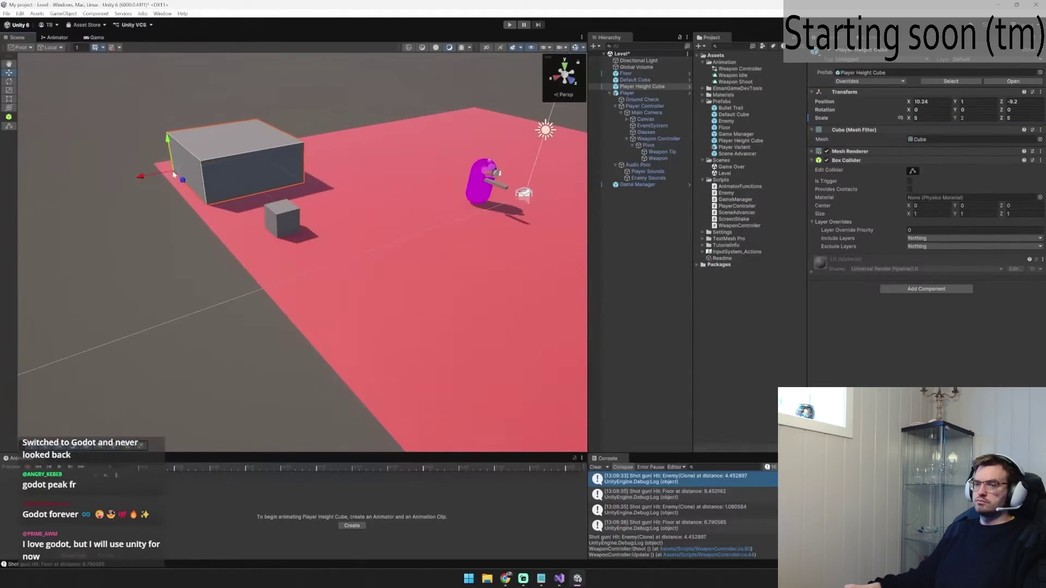
mouse_move(344, 360)
alt+mouse_down()
mouse_move(344, 401)
mouse_move(472, 364)
mouse_move(401, 383)
mouse_move(402, 395)
alt+mouse_up()
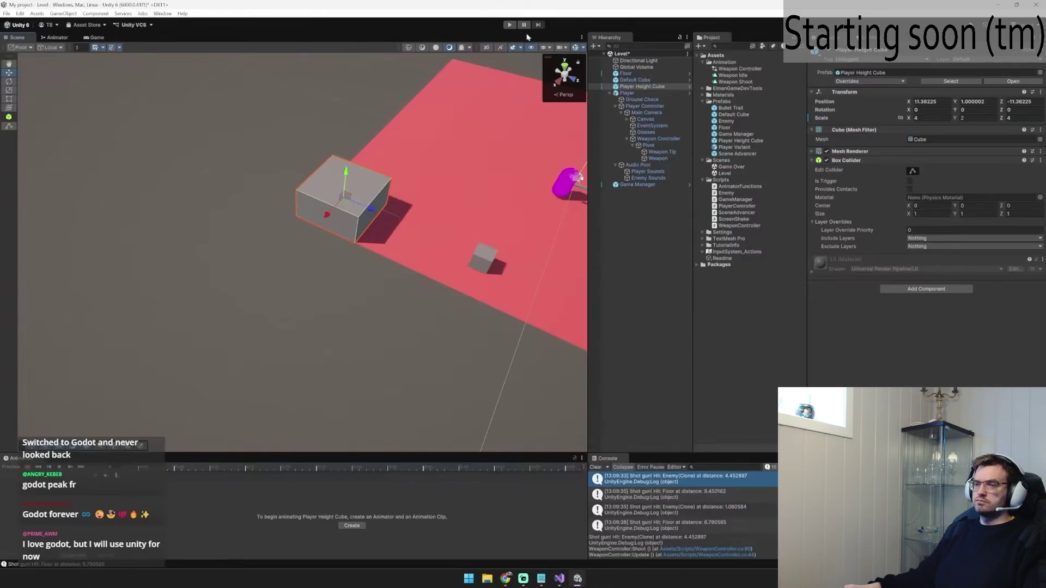
Step: Play-test with the enlarged block, shooting approaching enemies across the red floor, then stop
click(511, 27)
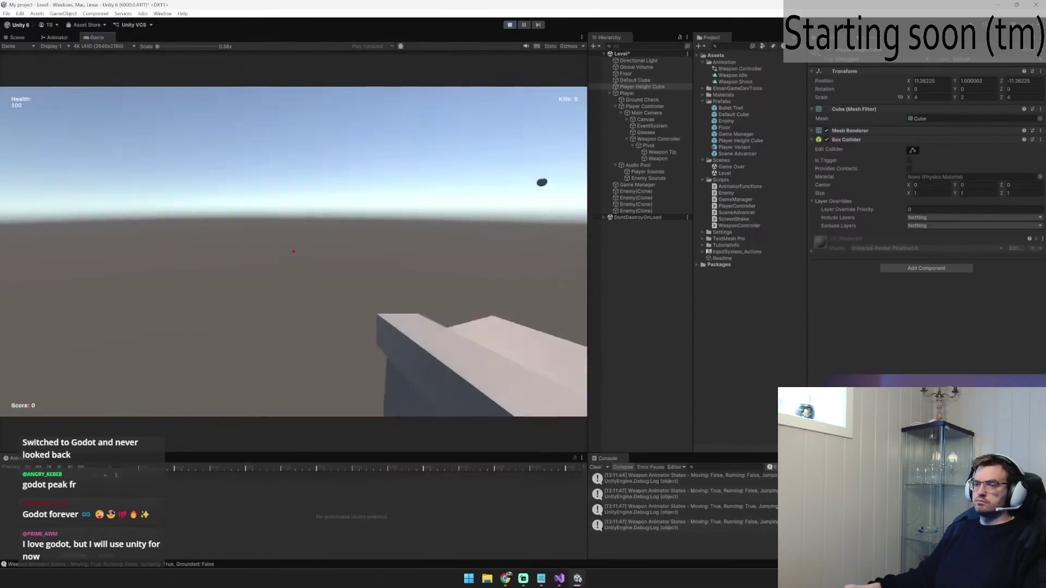
click(293, 251)
click(293, 251)
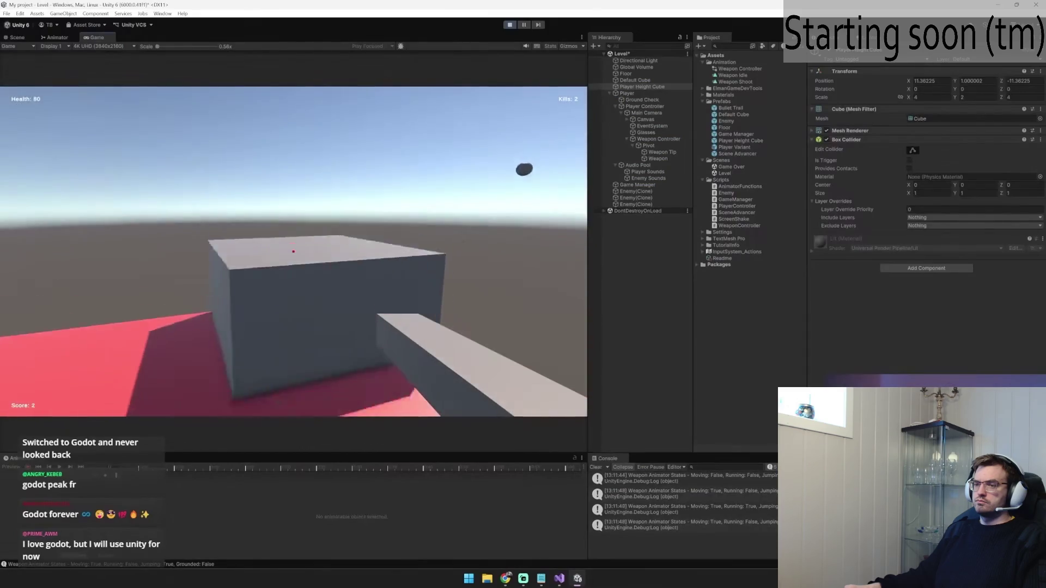
key(w)
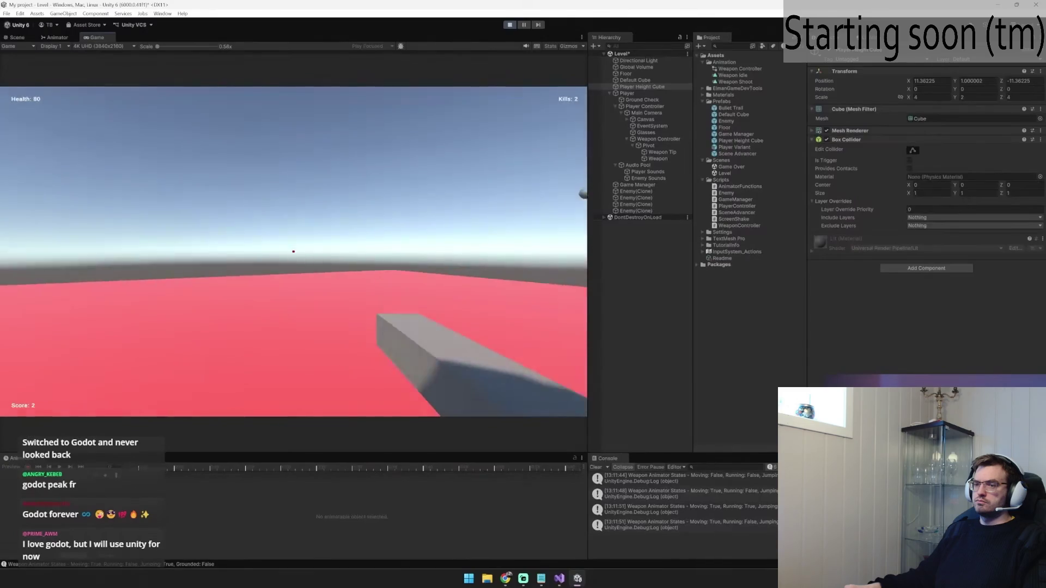
click(293, 251)
click(293, 251)
click(293, 251)
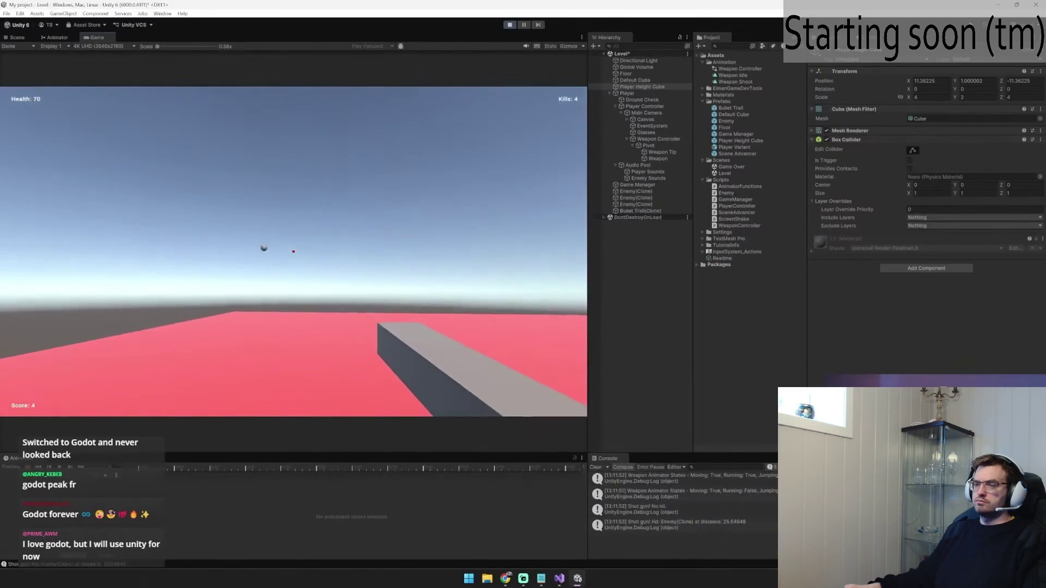
click(293, 251)
key(ctrl+p)
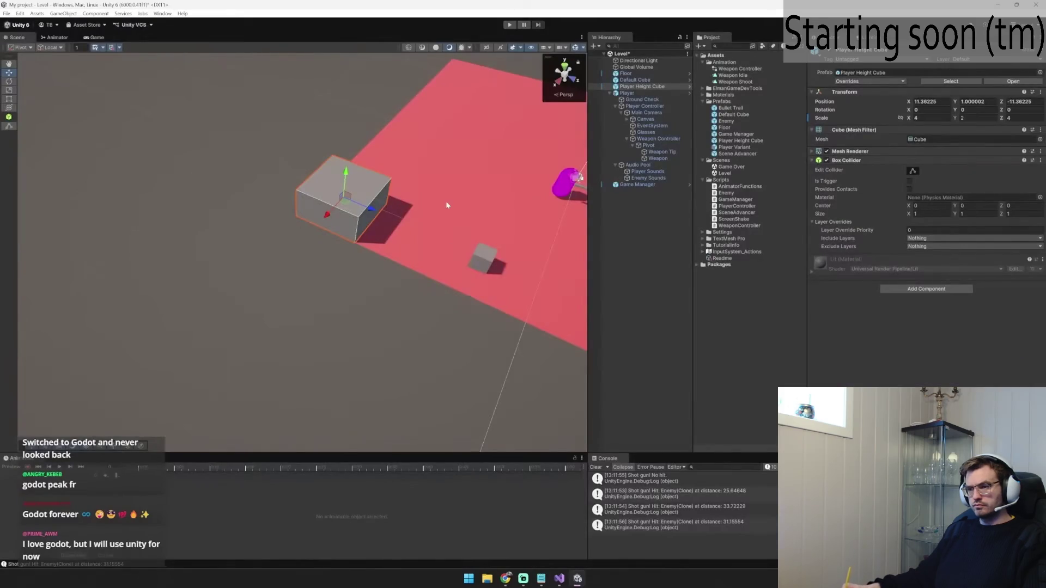
Step: Rename the Player Height Cube to 'PLatform' and duplicate the platform blocks
click(362, 164)
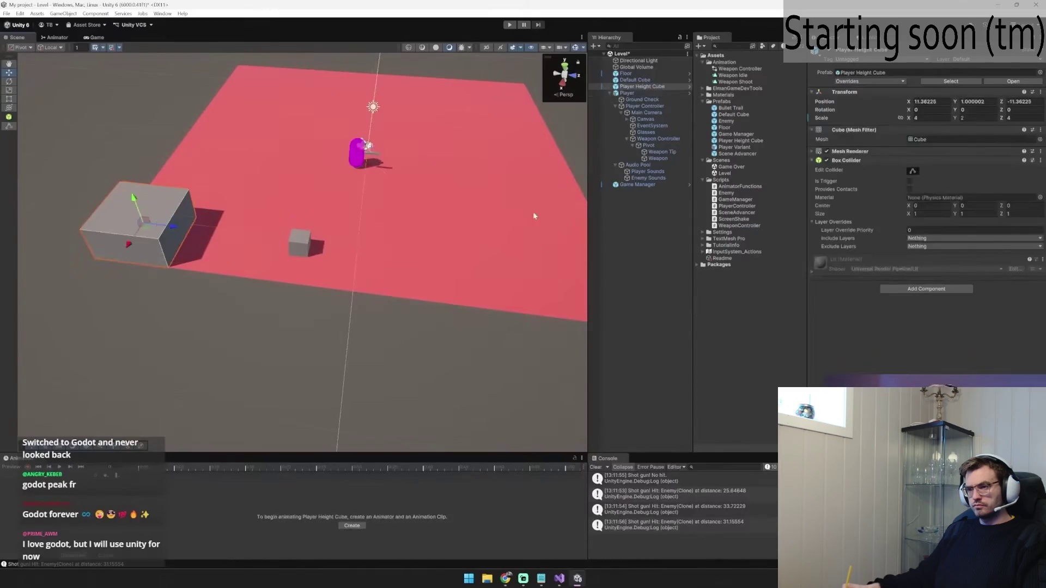
click(648, 87)
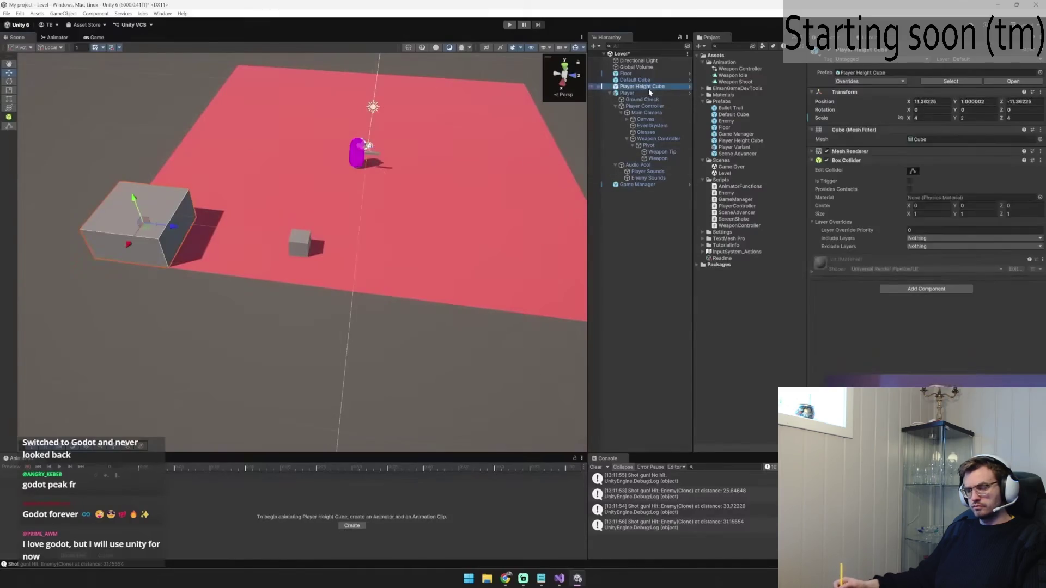
text(PLatform)
key(Return)
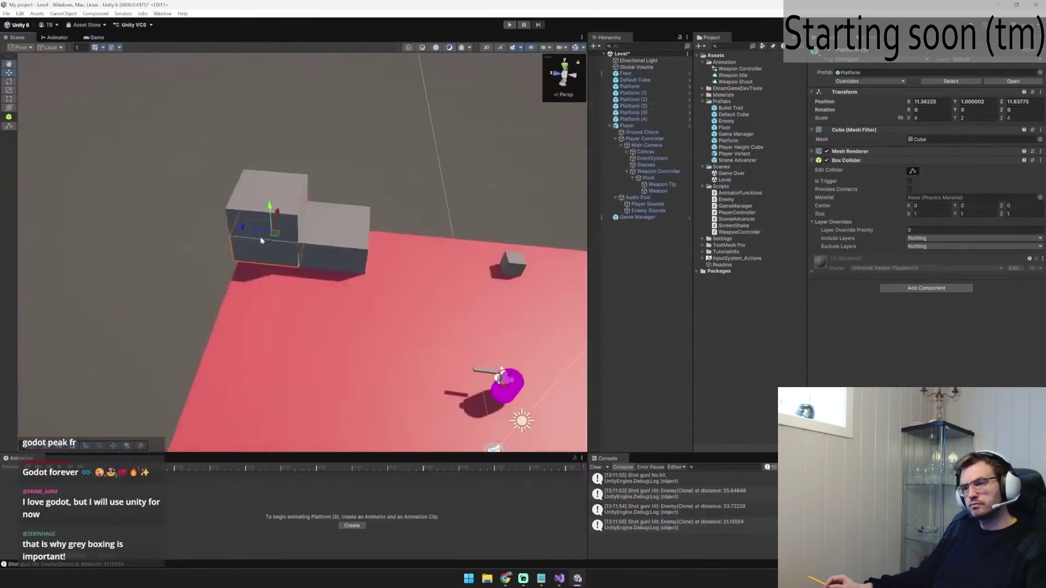
key(ctrl+d)
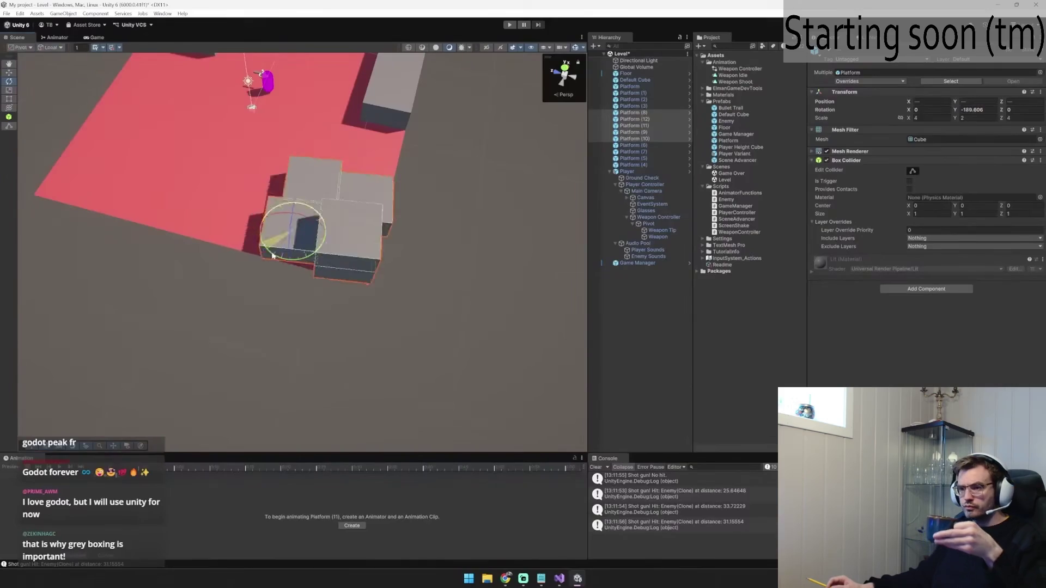
Step: Play-test moving over the grey platform blocks and shooting an enemy, then stop
click(509, 25)
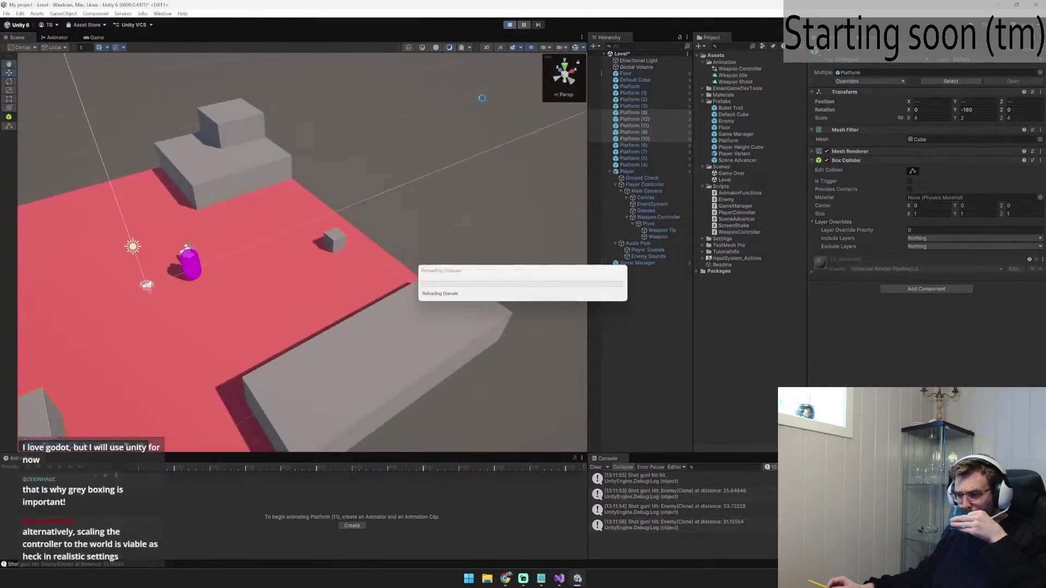
key(w)
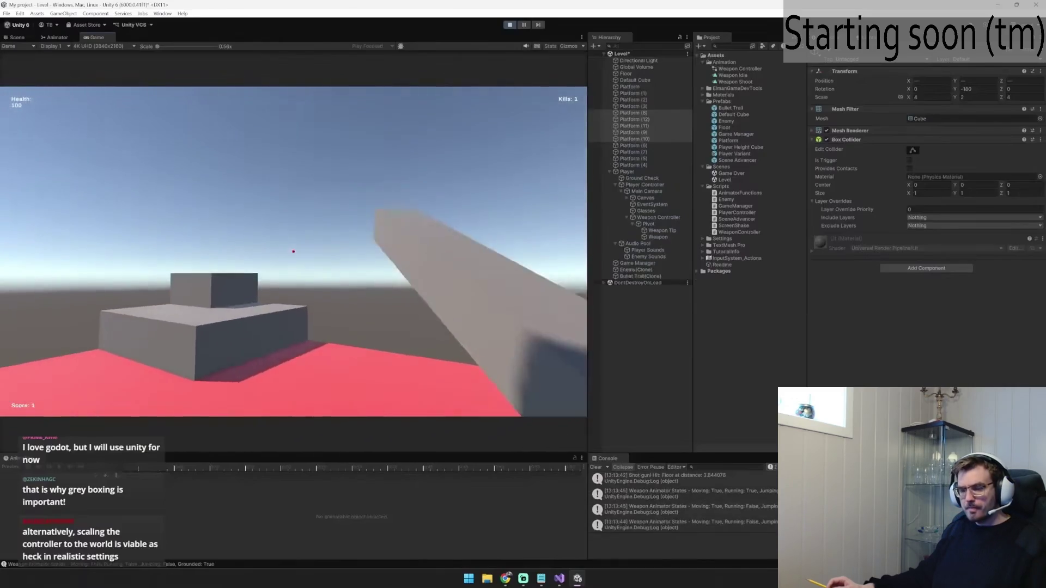
click(293, 251)
key(w)
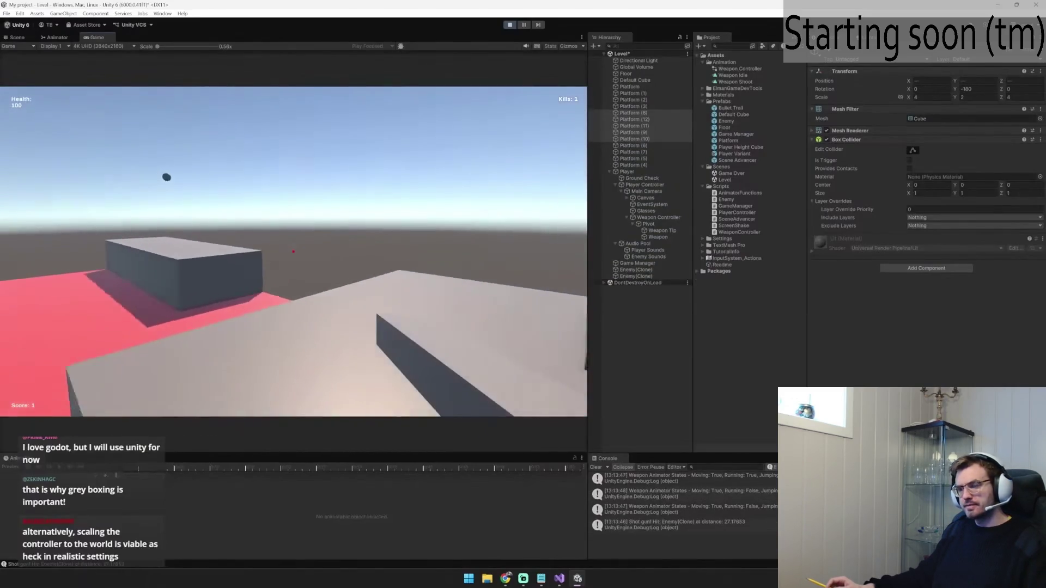
key(w)
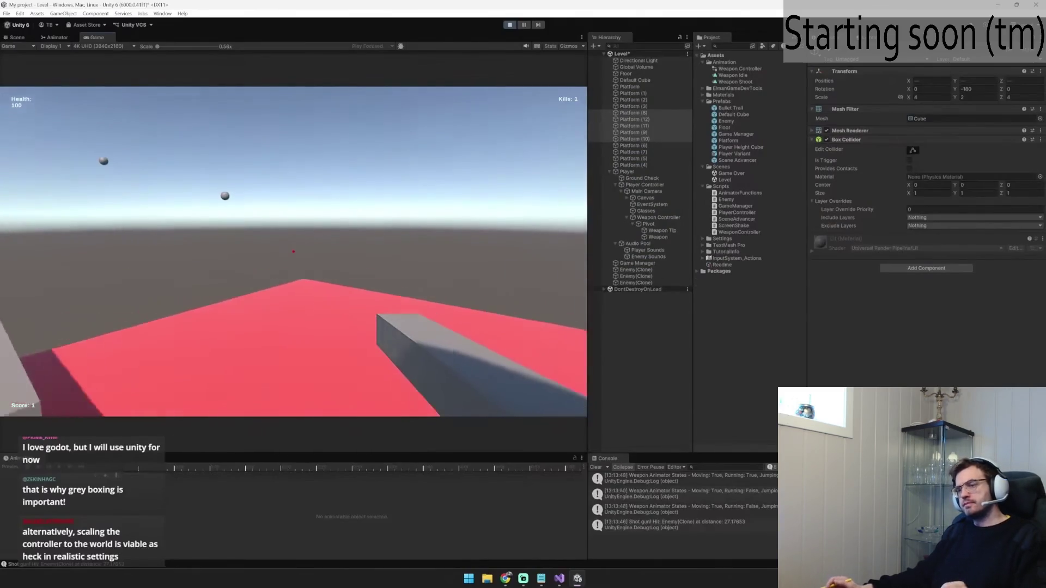
key(w)
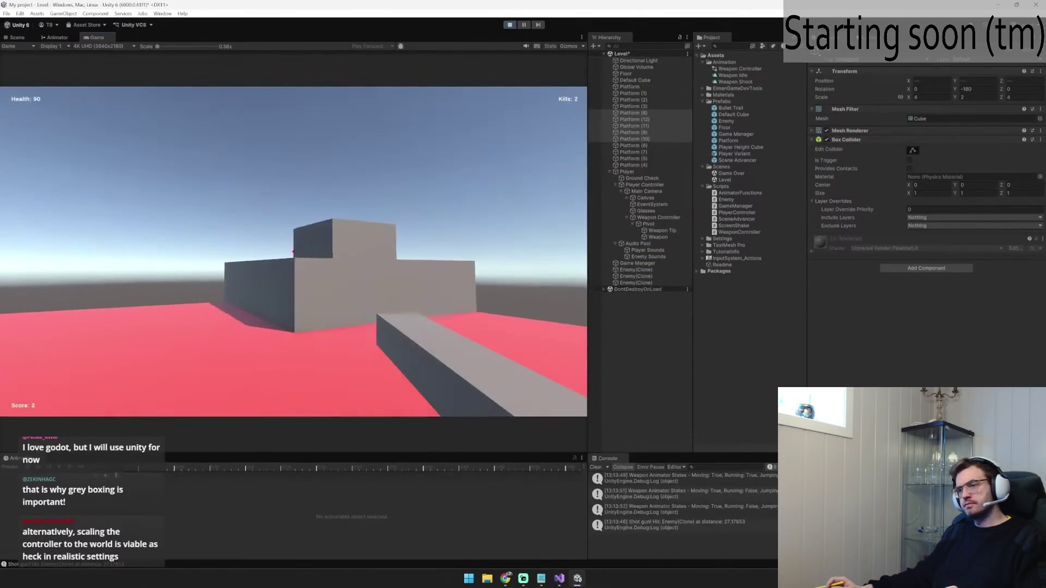
key(w)
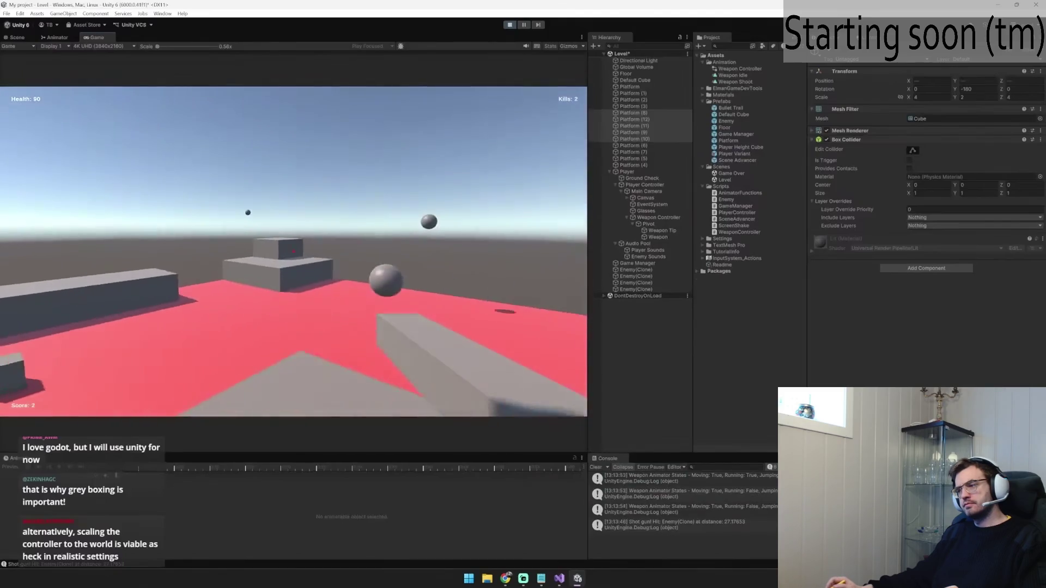
key(ctrl+p)
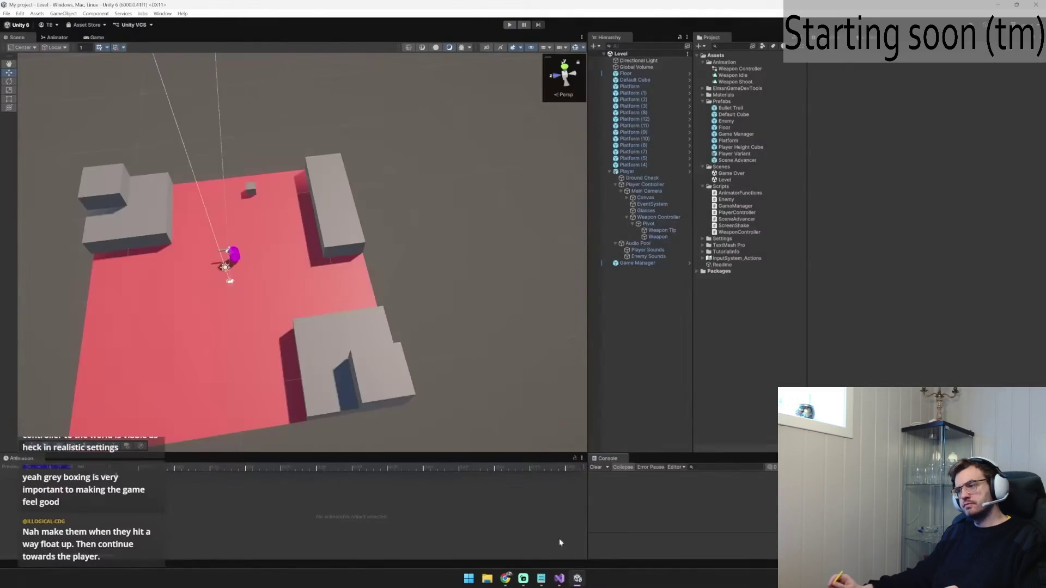
click(541, 578)
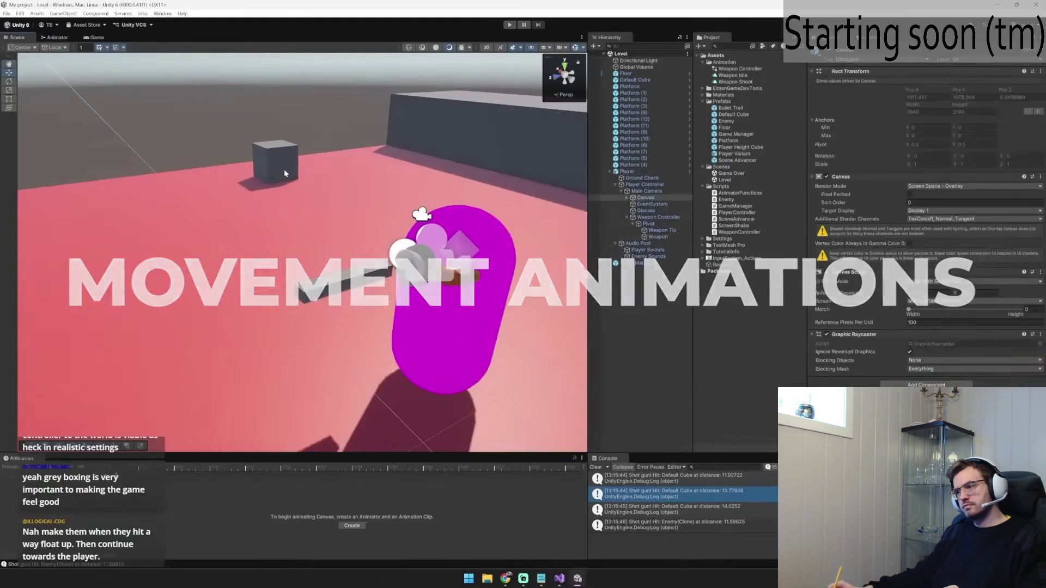
Step: Delete the Default Cube and tilt the weapon Pivot's X rotation in the Weapon Shoot clip
click(286, 169)
key(Delete)
click(344, 279)
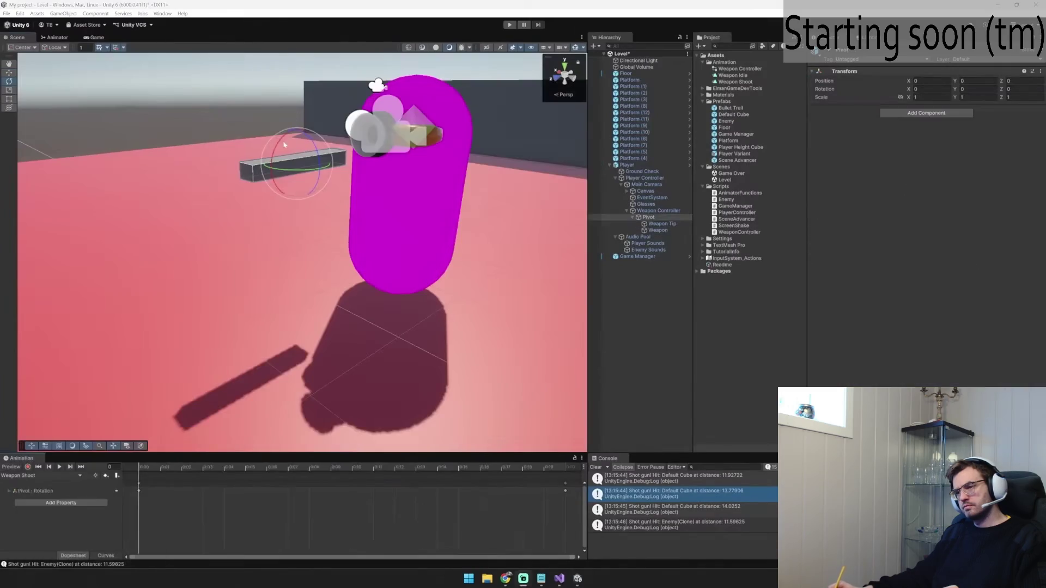
drag(284, 144, 290, 139)
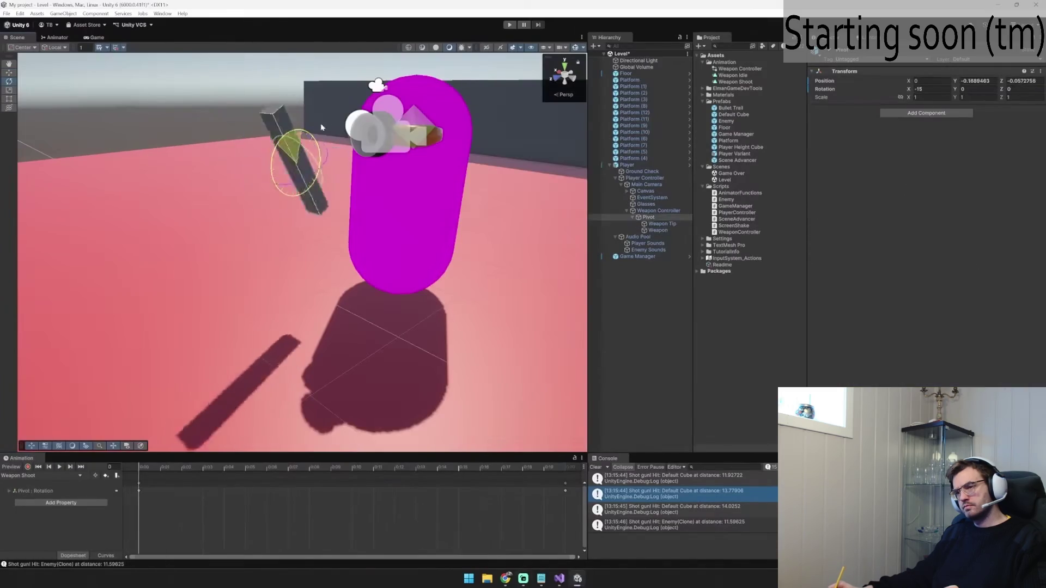
click(352, 466)
drag(349, 486, 82, 483)
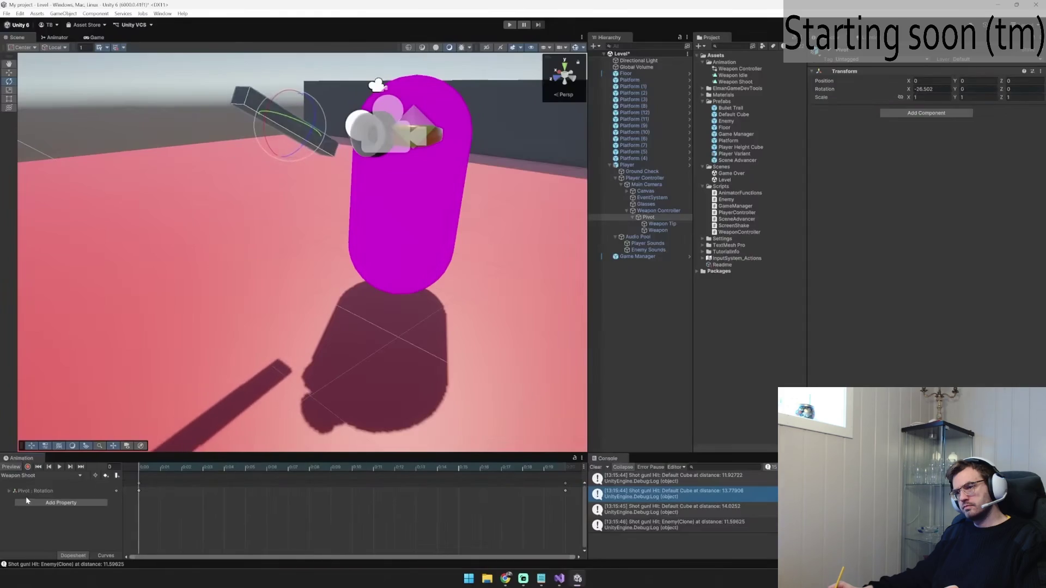
Step: Play-test and enlarge the Console to inspect a weapon animator state log entry
key(ctrl+p)
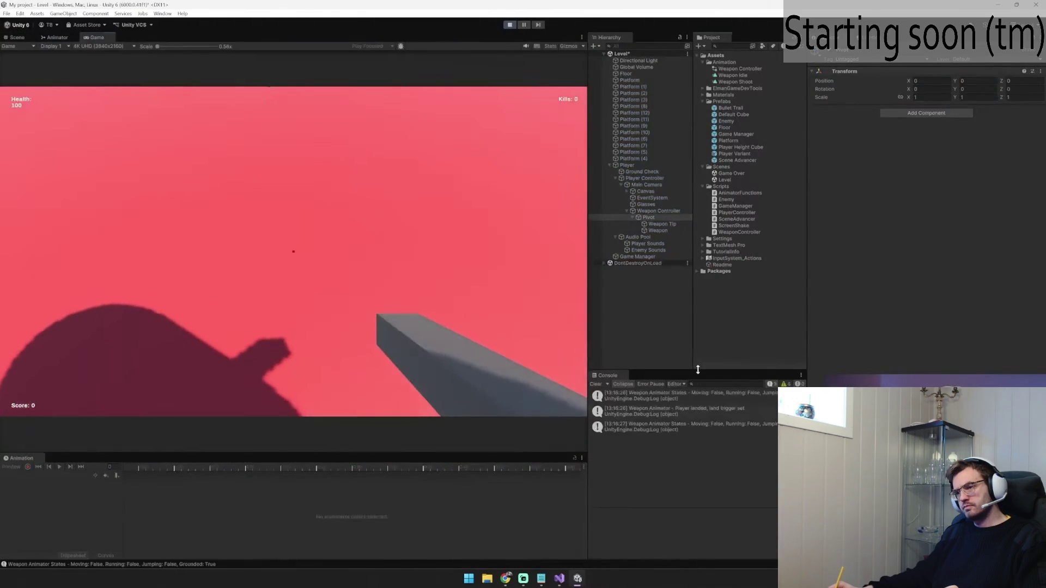
drag(698, 370, 698, 291)
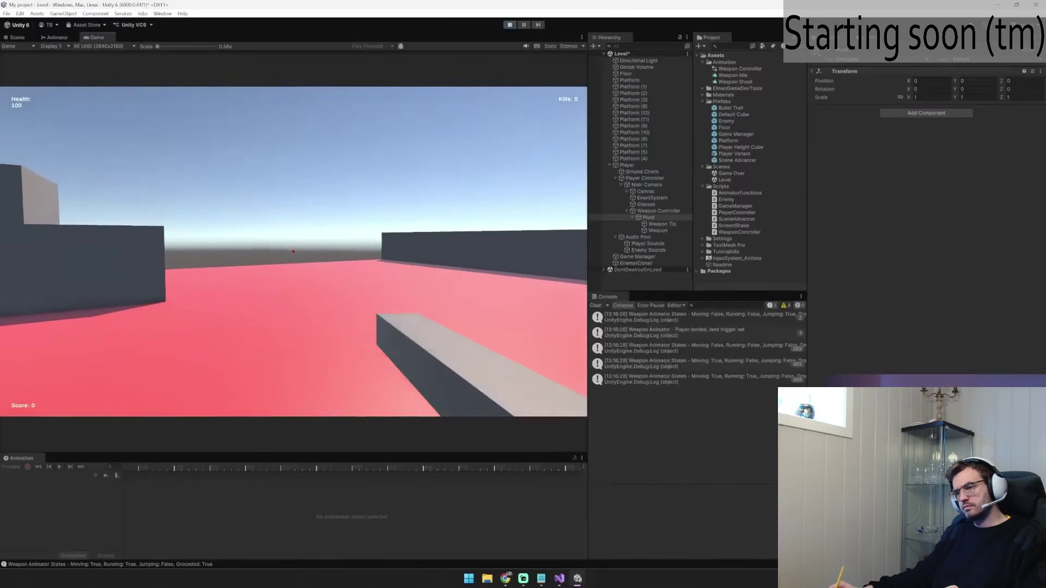
click(697, 348)
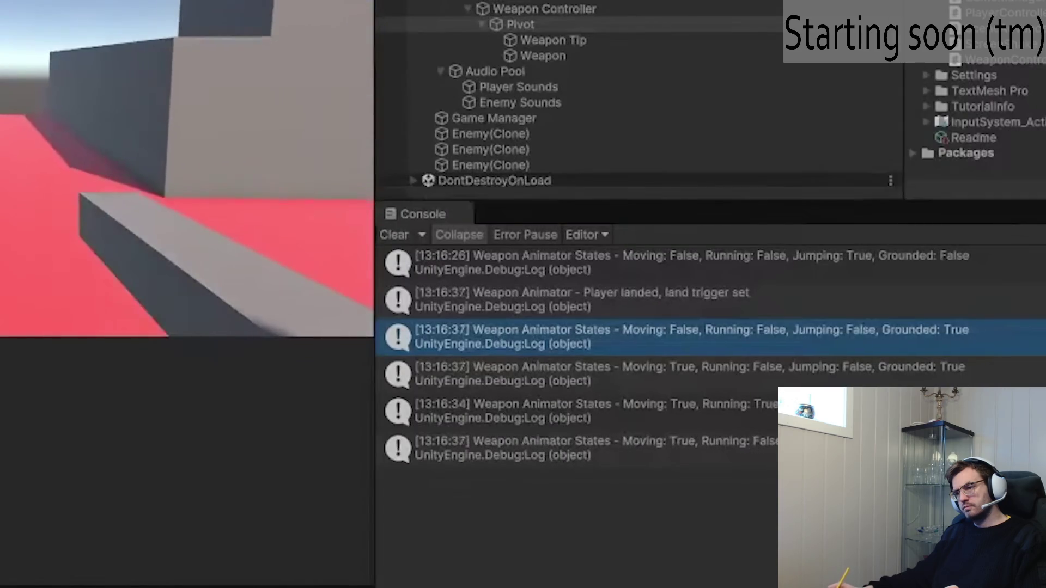
key(alt+Tab)
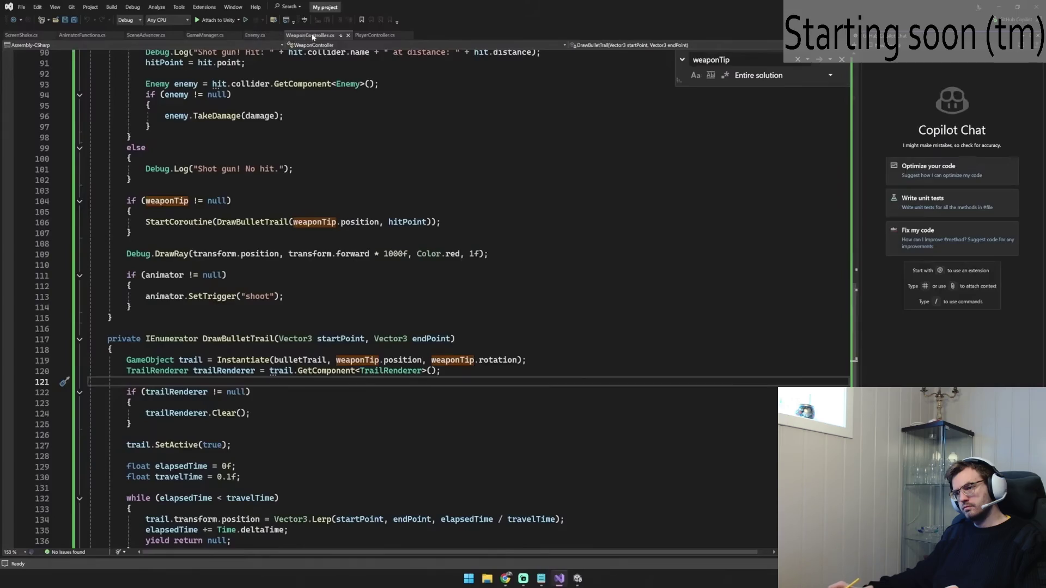
Step: In WeaponController.cs, find the shoot trigger check and select the moving, running and jumping lines
click(226, 274)
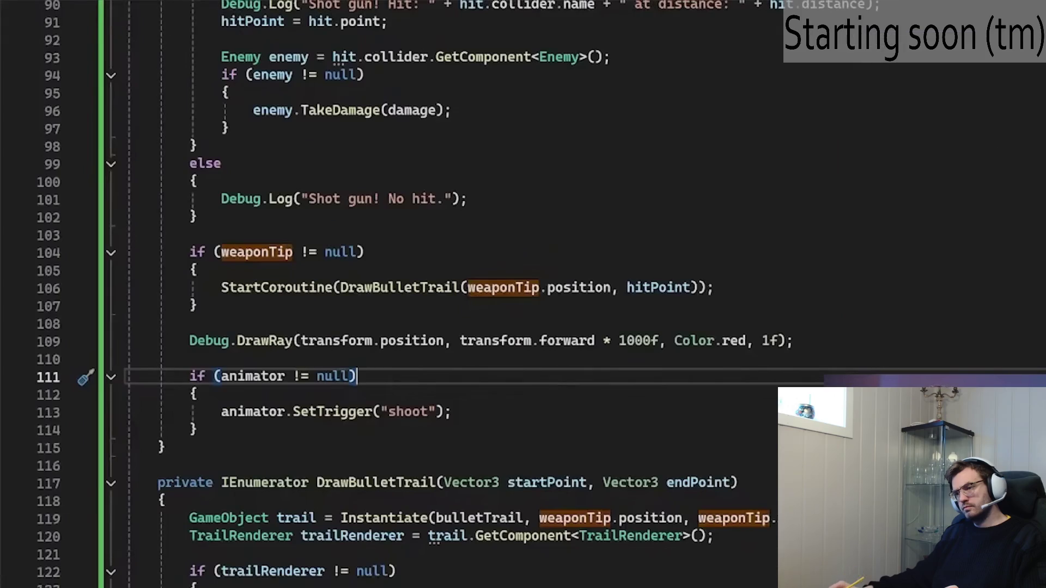
scroll(436, 294, up, 14)
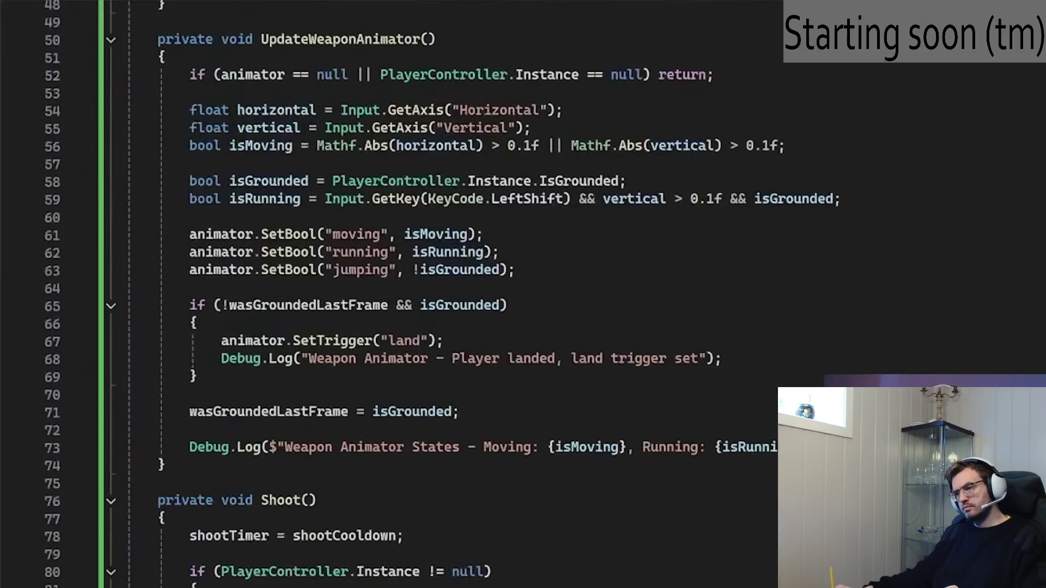
drag(189, 234, 514, 270)
key(alt+Tab)
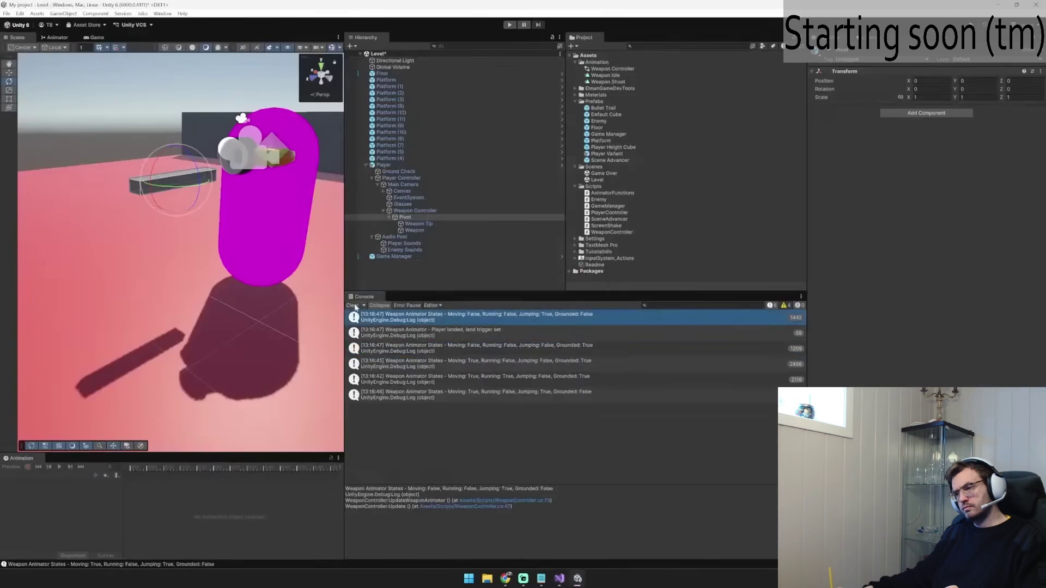
Step: Resize the scene view and show the Weapon Controller's animator state graph while moving the player
mouse_move(345, 316)
mouse_down()
mouse_move(787, 312)
mouse_move(789, 333)
mouse_up()
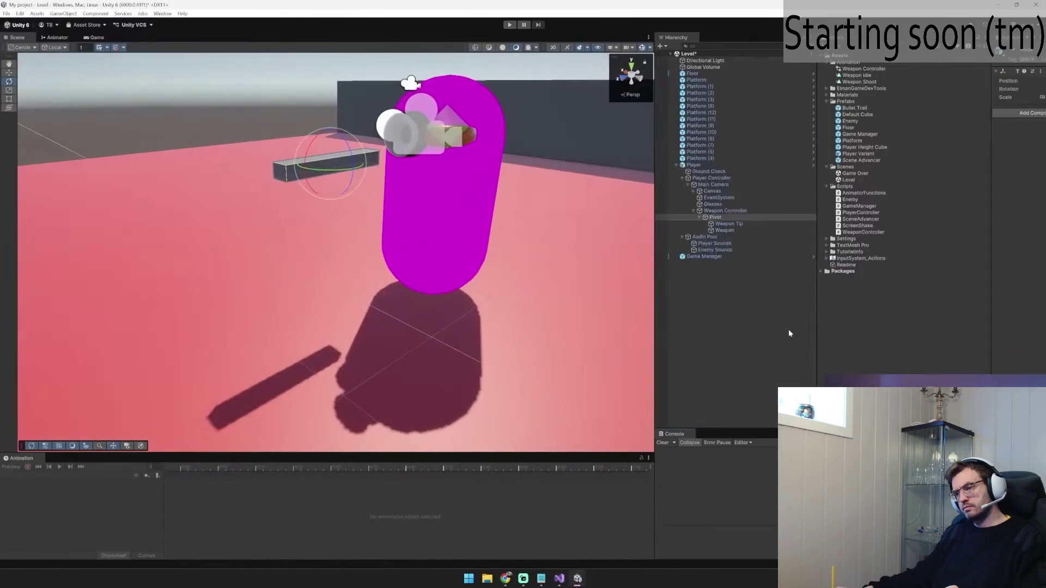
drag(653, 323, 631, 324)
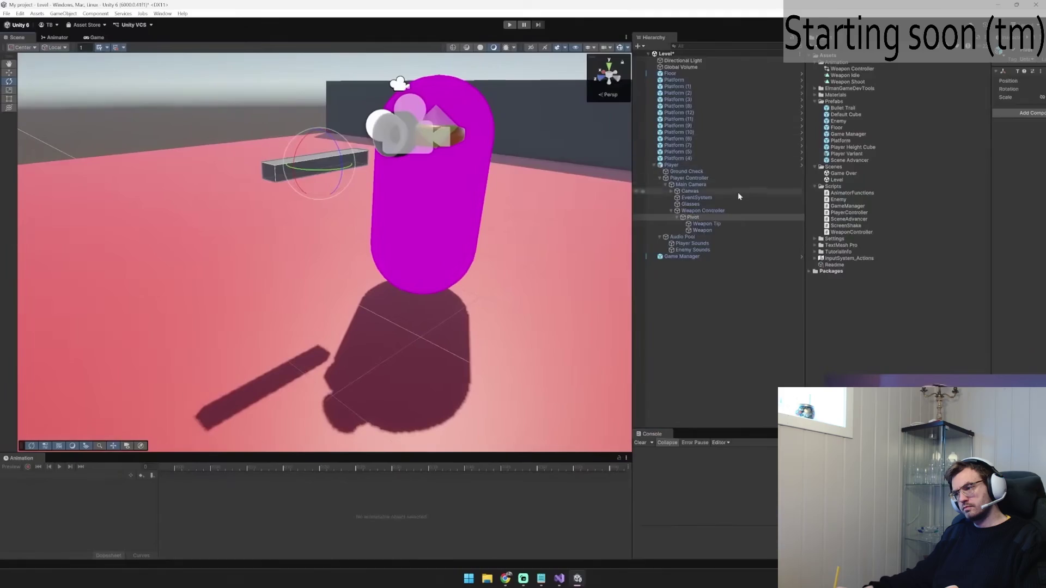
click(702, 211)
click(57, 37)
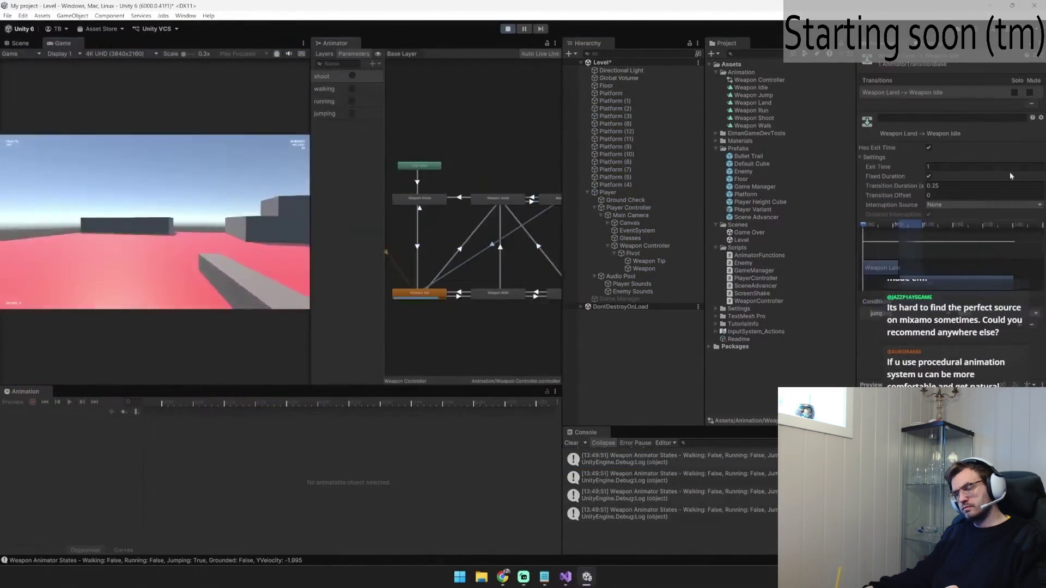
key(w)
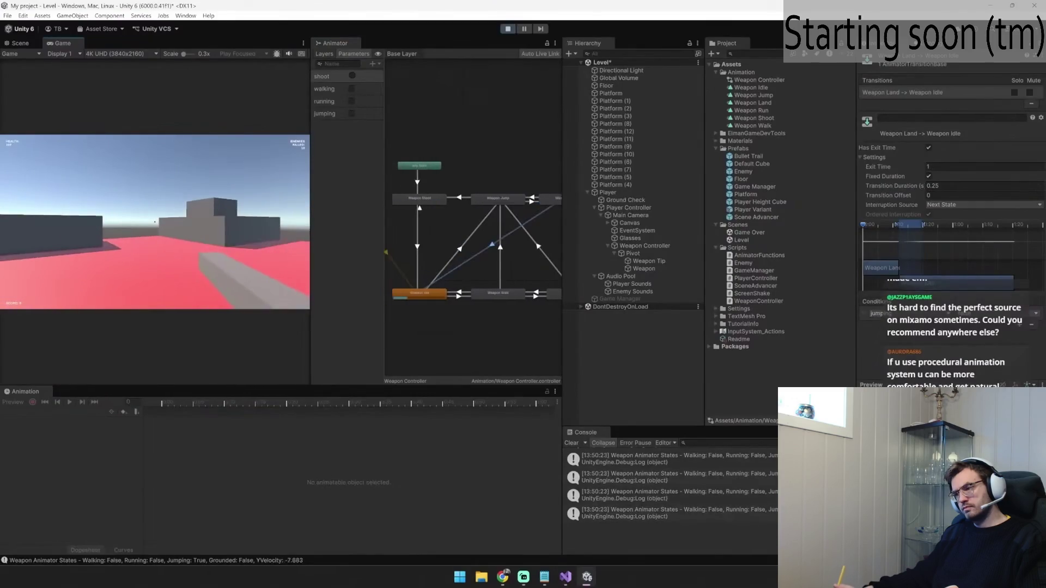
Step: Stop the game and display the Pivot's Weapon Jump clip in the Animation window
key(alt+Tab)
click(507, 29)
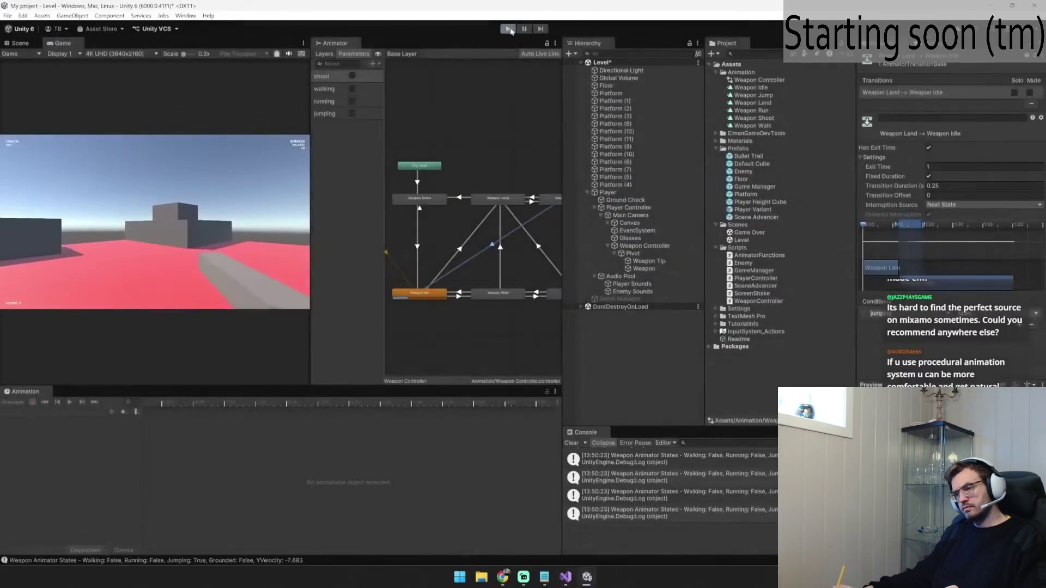
click(640, 254)
click(70, 412)
click(68, 434)
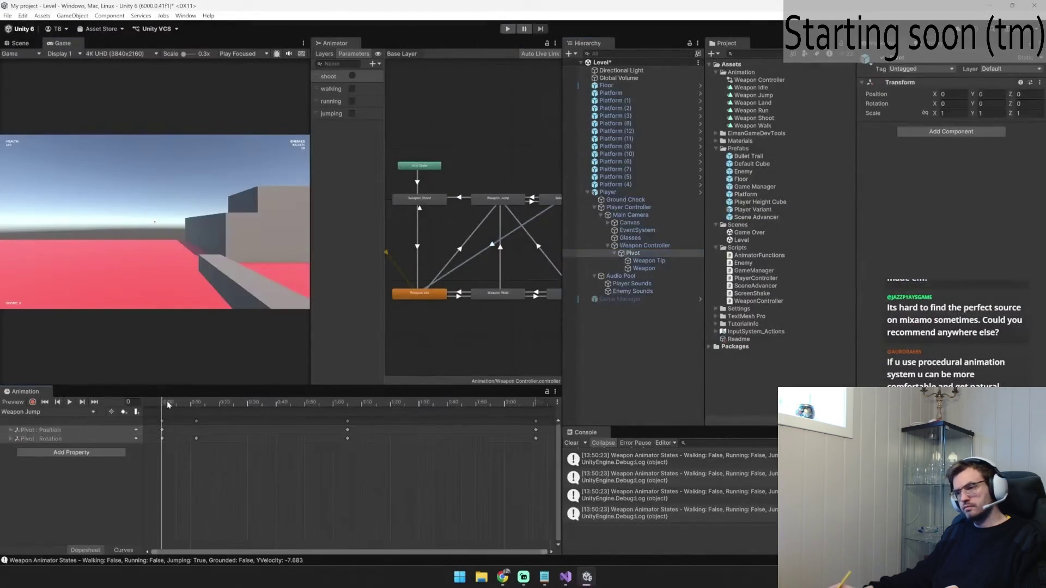
Step: Scrub the Weapon Jump animation, then play-test jumping in-game to check the weapon bounce
drag(163, 405, 315, 406)
key(ctrl+p)
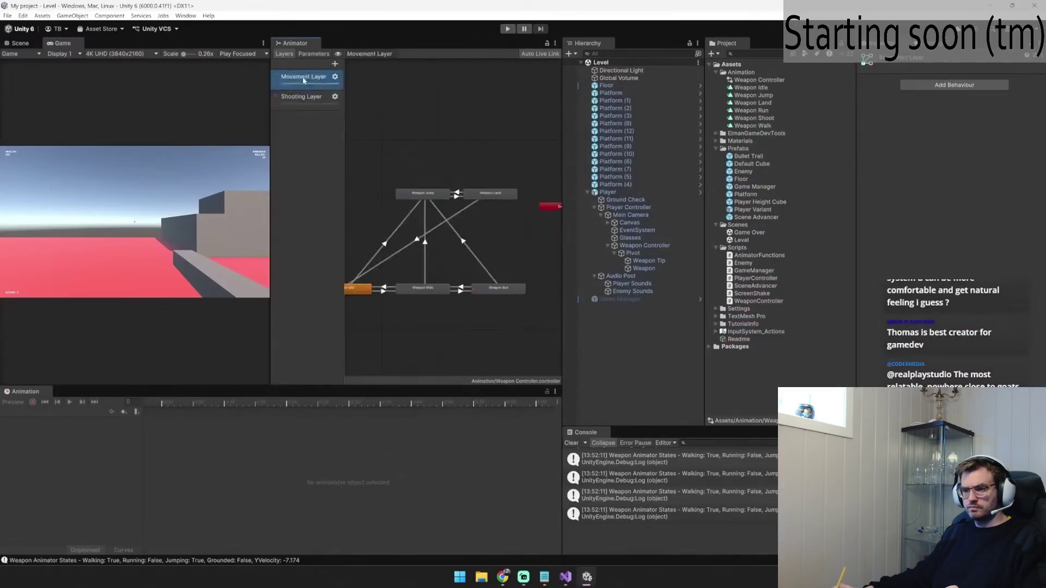
right_click(485, 163)
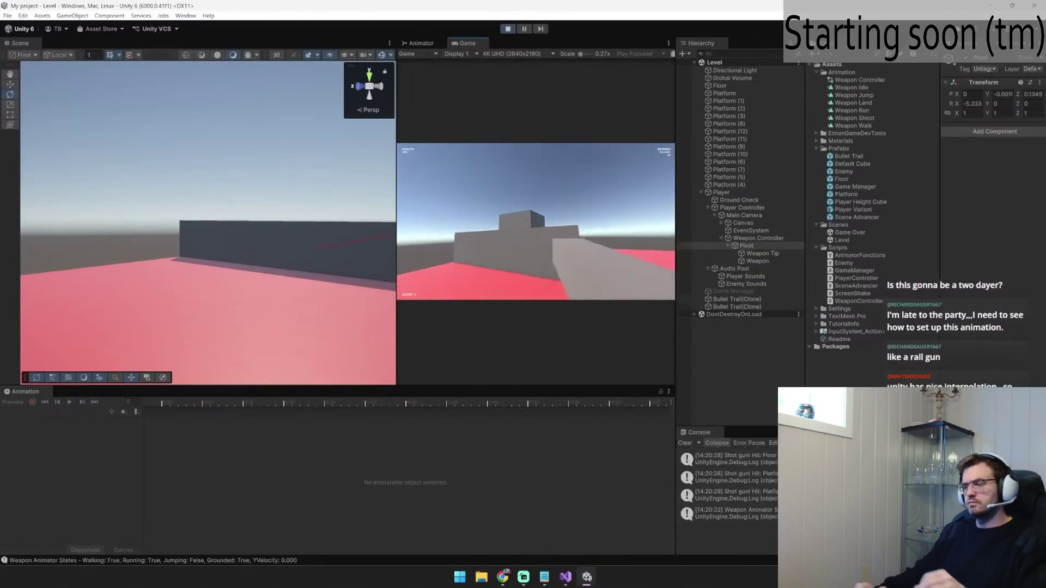
key(space)
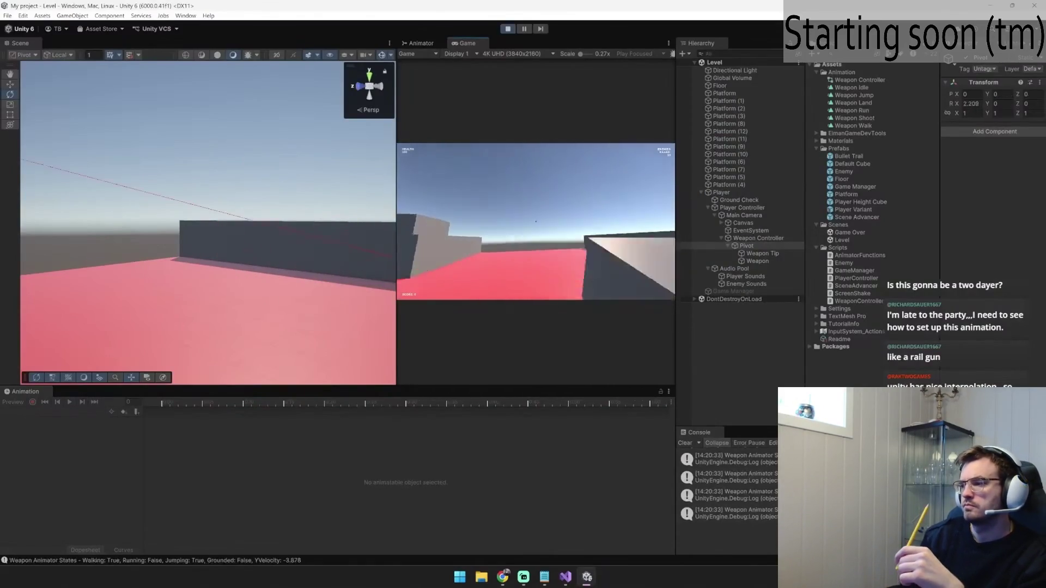
click(678, 342)
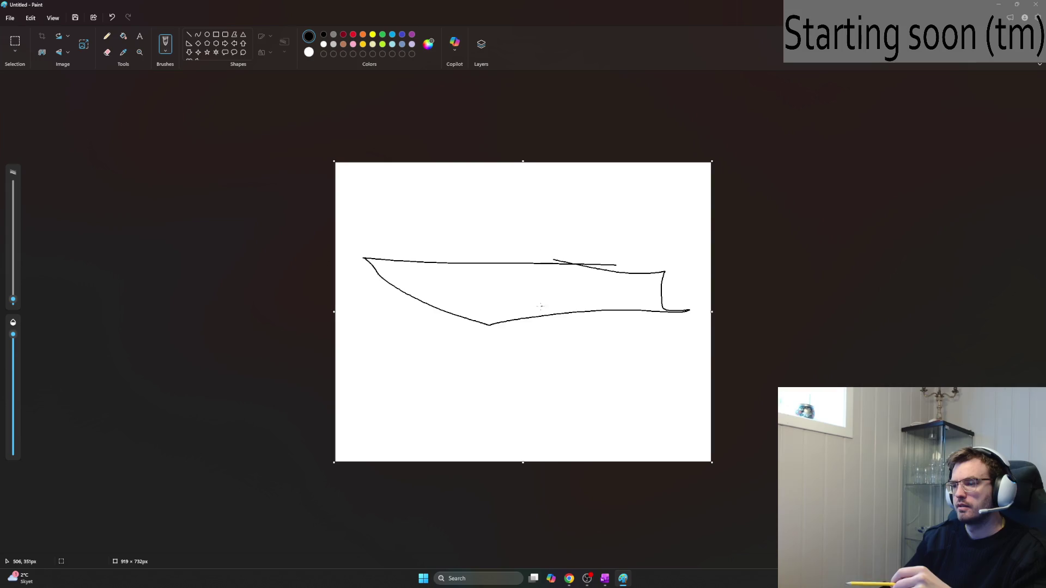
Step: Undo the weapon sketch, curved arrow, bowl curve and helmet drawing to clear the canvas
key(ctrl+z)
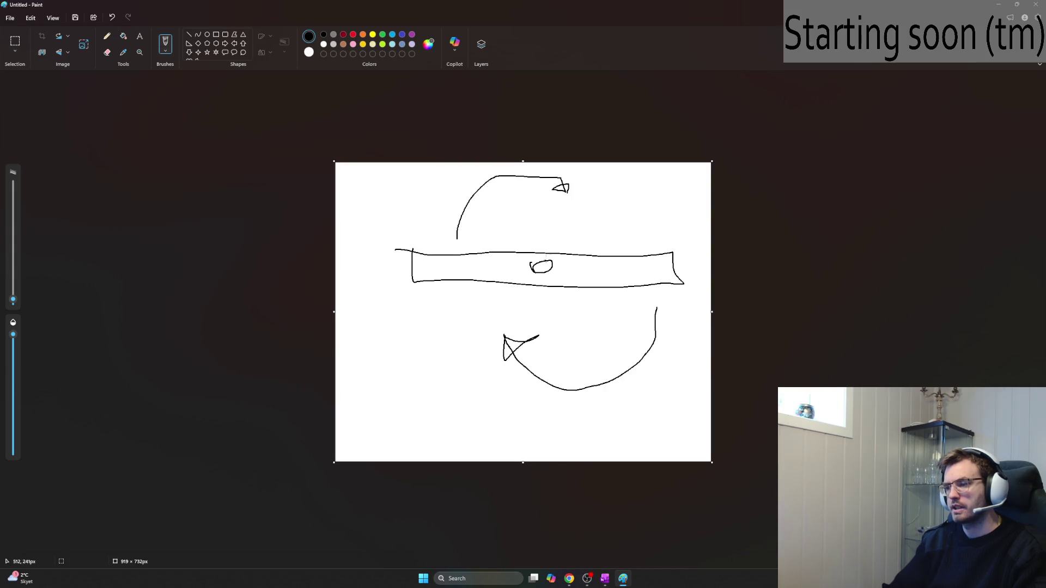
key(ctrl+z)
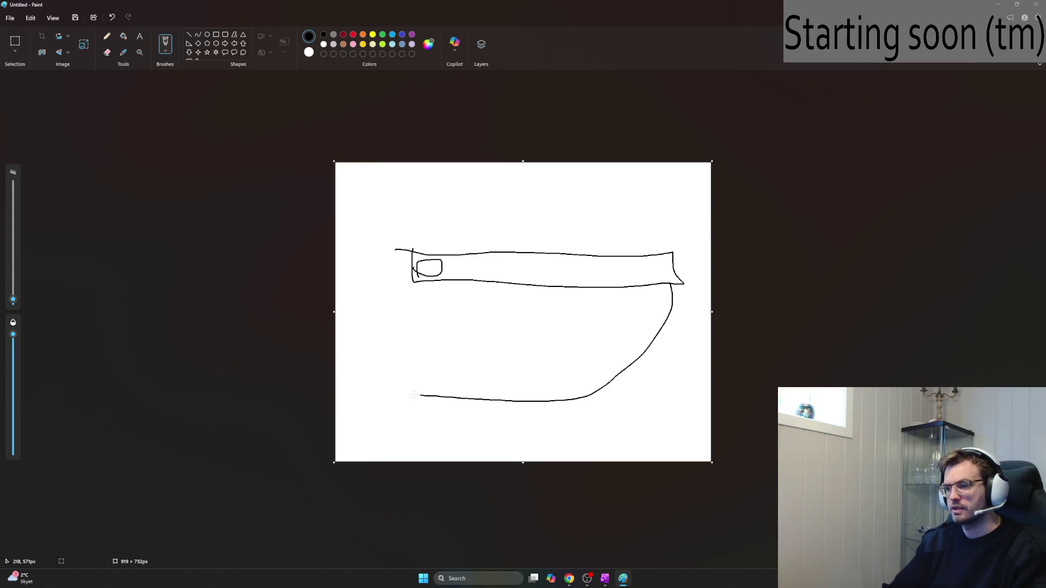
key(ctrl+z)
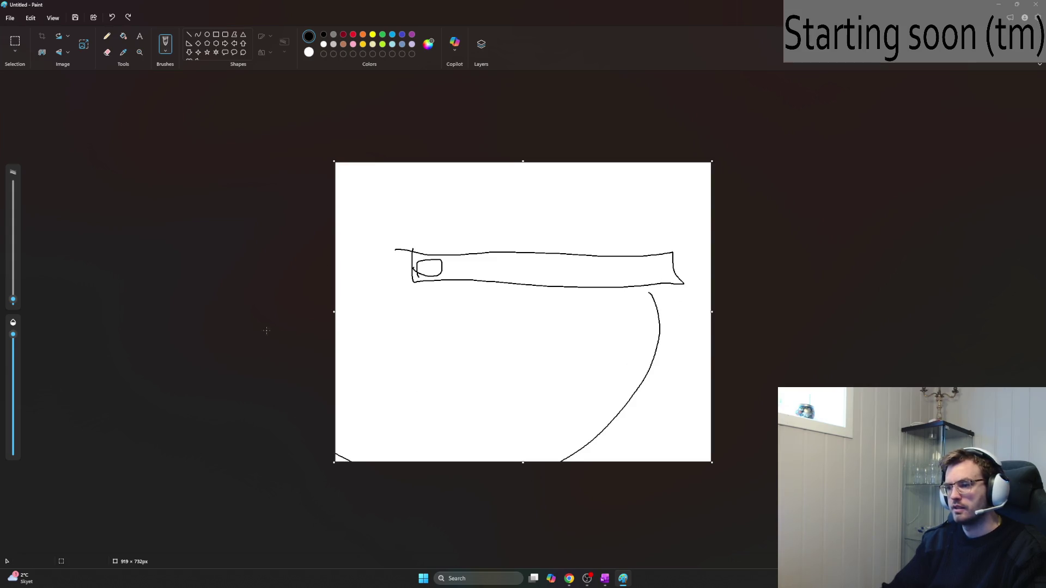
key(ctrl+z)
key(ctrl+z)
key(ctrl+z)
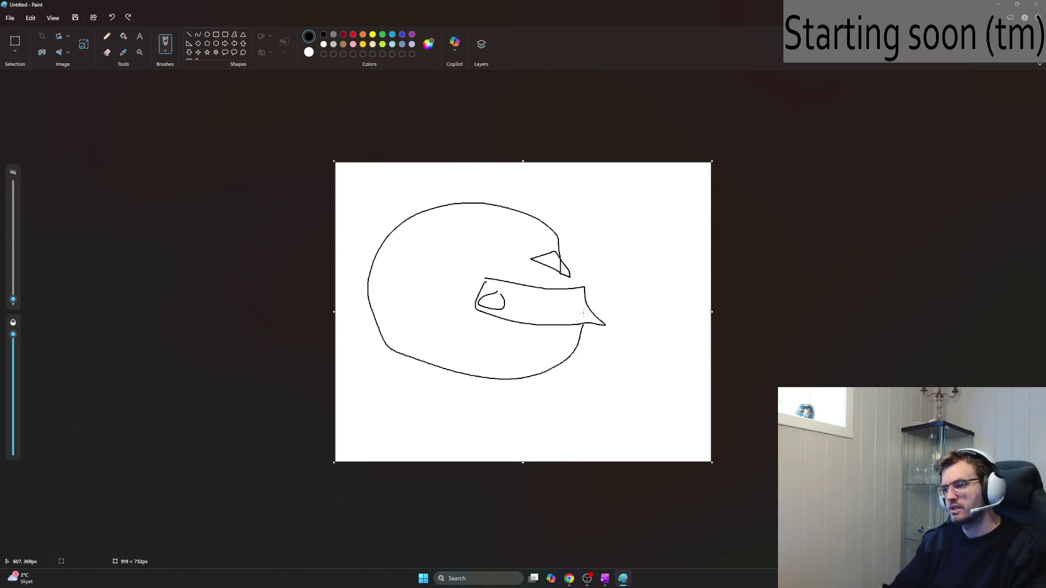
key(ctrl+z)
key(ctrl+z)
key(ctrl+z)
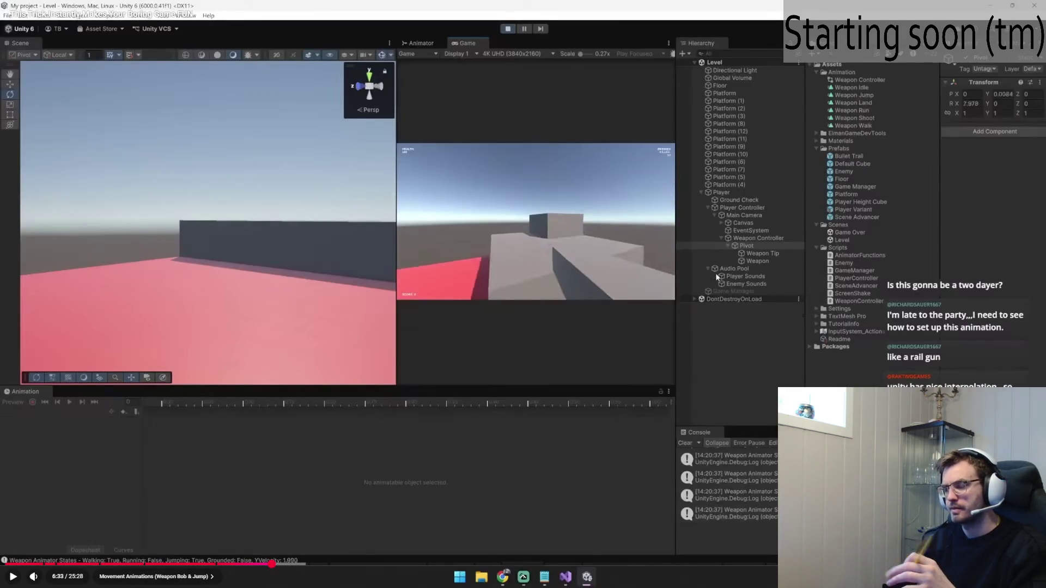
Step: Seek the recording through the Movement Animations section and pause it at 6:01
click(518, 234)
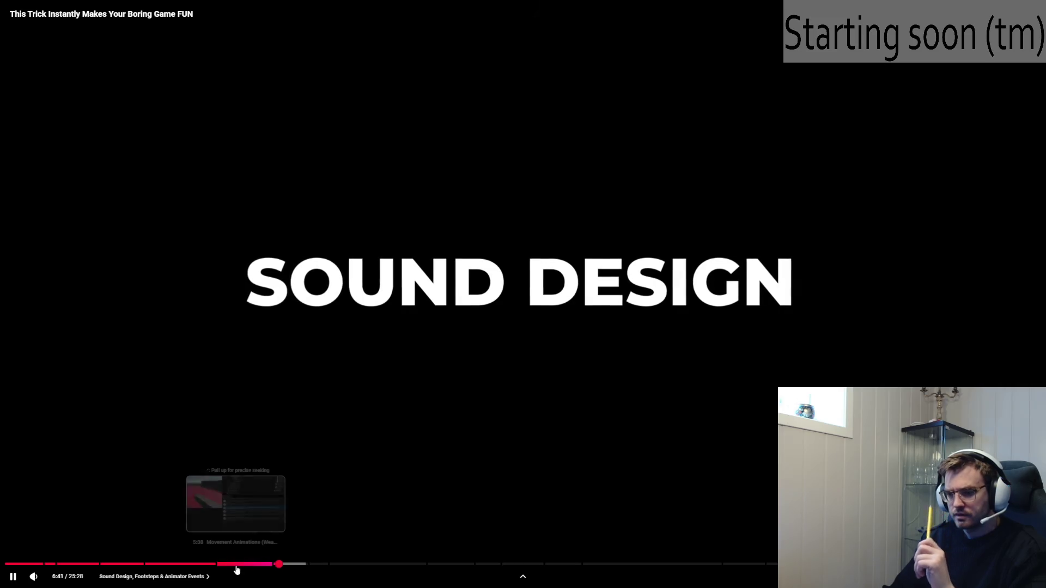
click(234, 566)
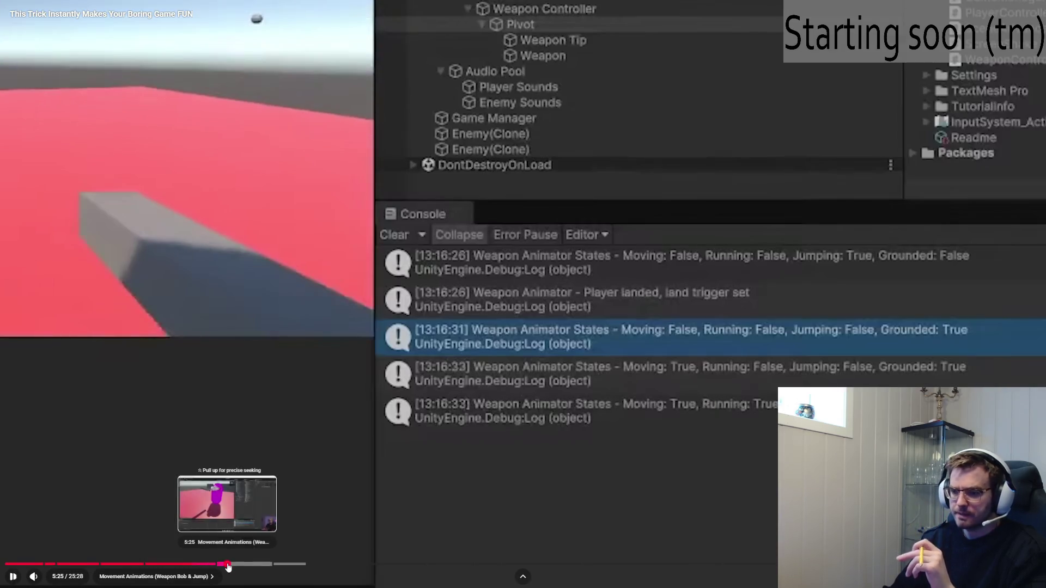
click(223, 565)
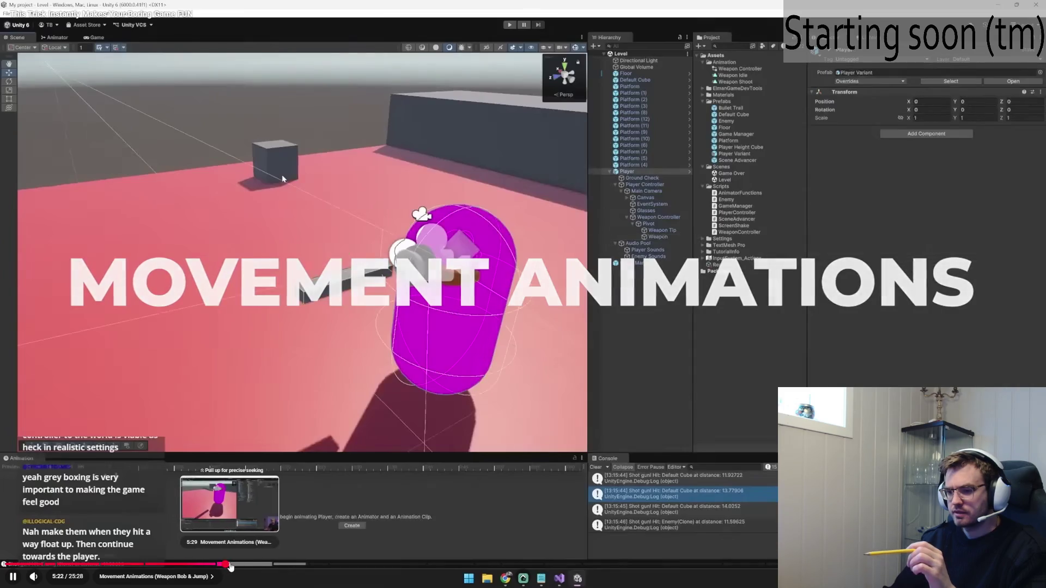
click(230, 565)
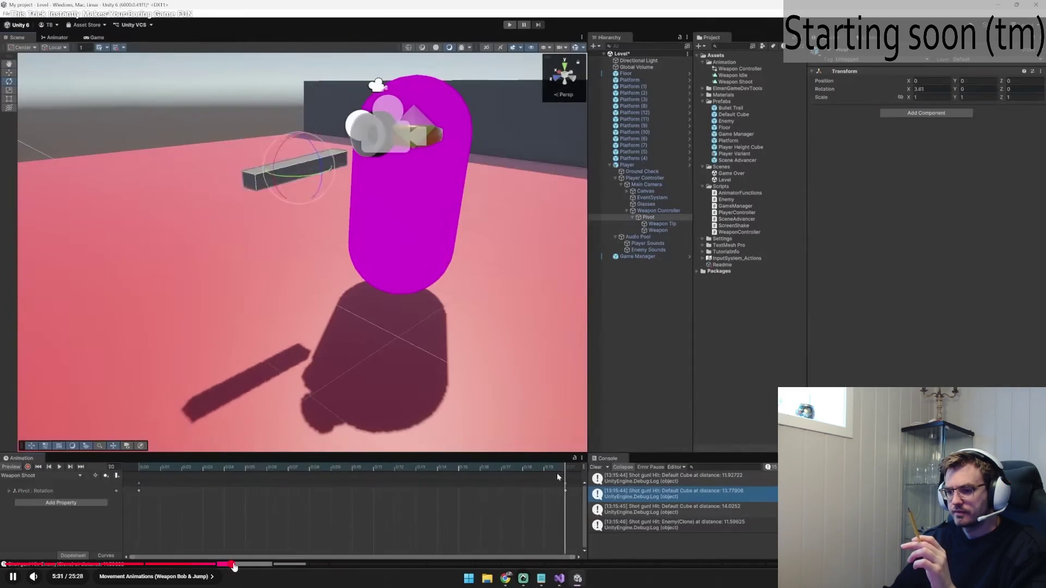
click(239, 564)
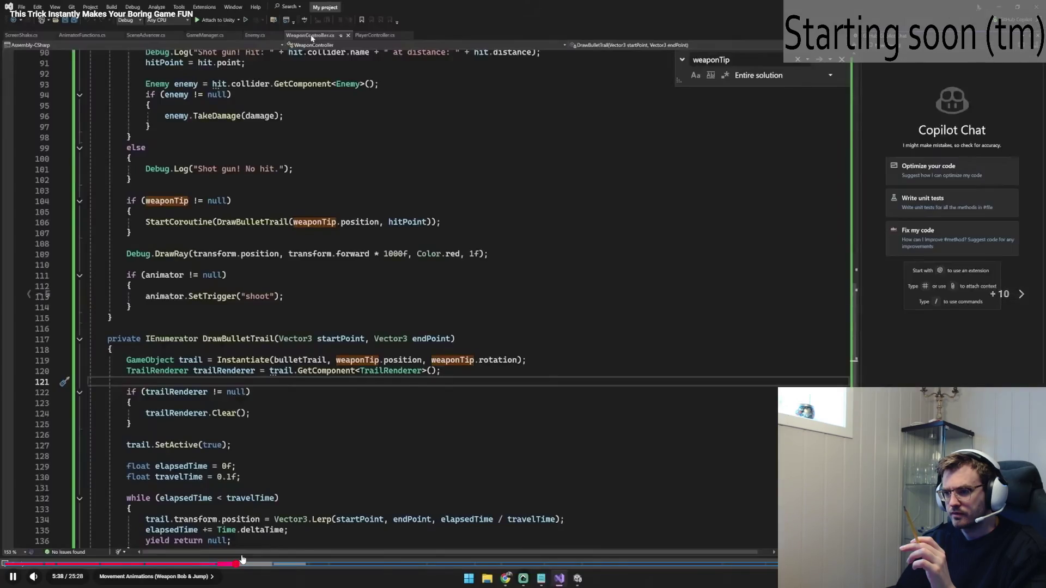
click(242, 562)
key(Right)
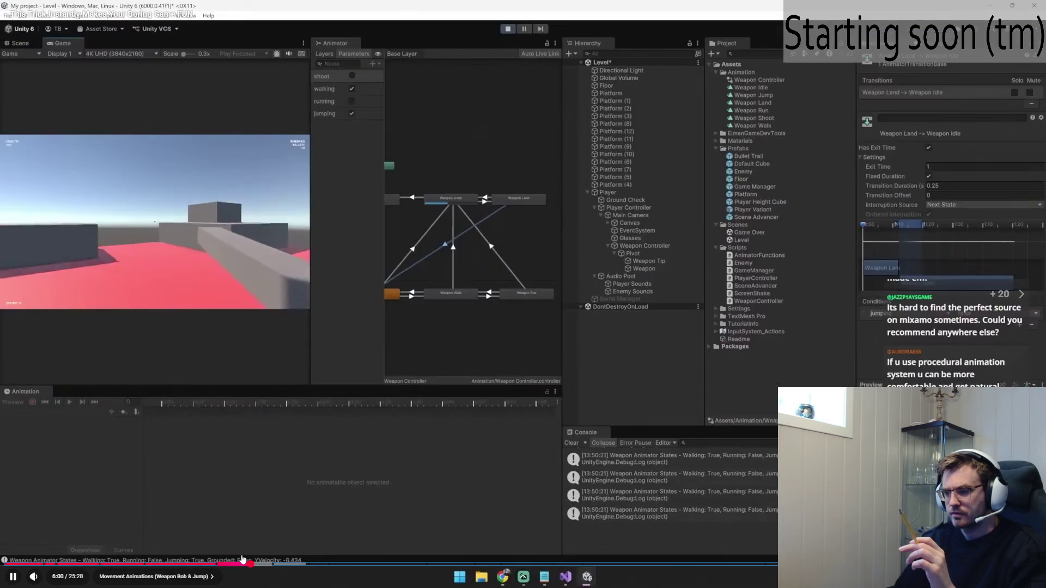
key(space)
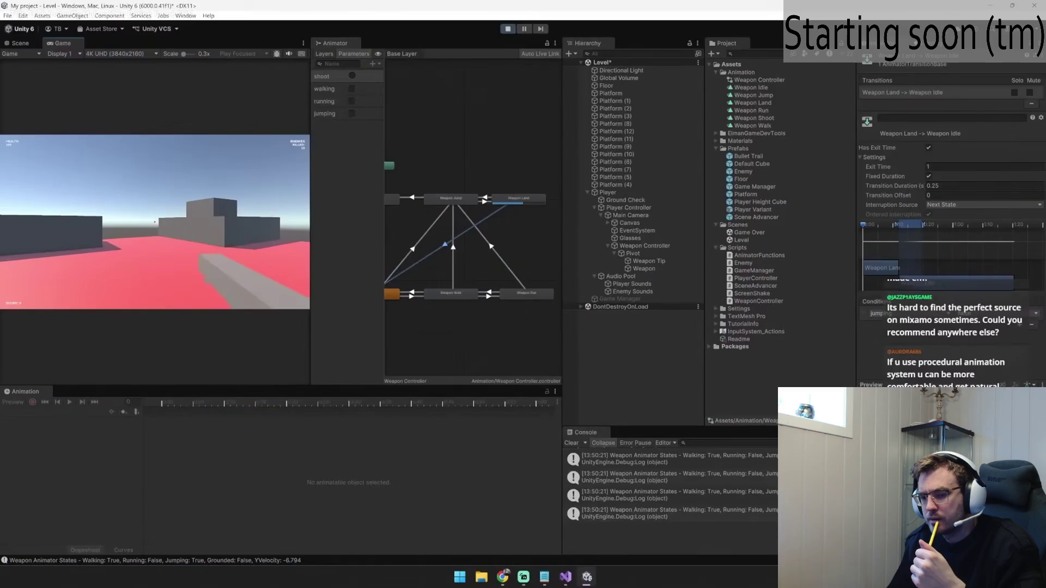
mouse_move(452, 224)
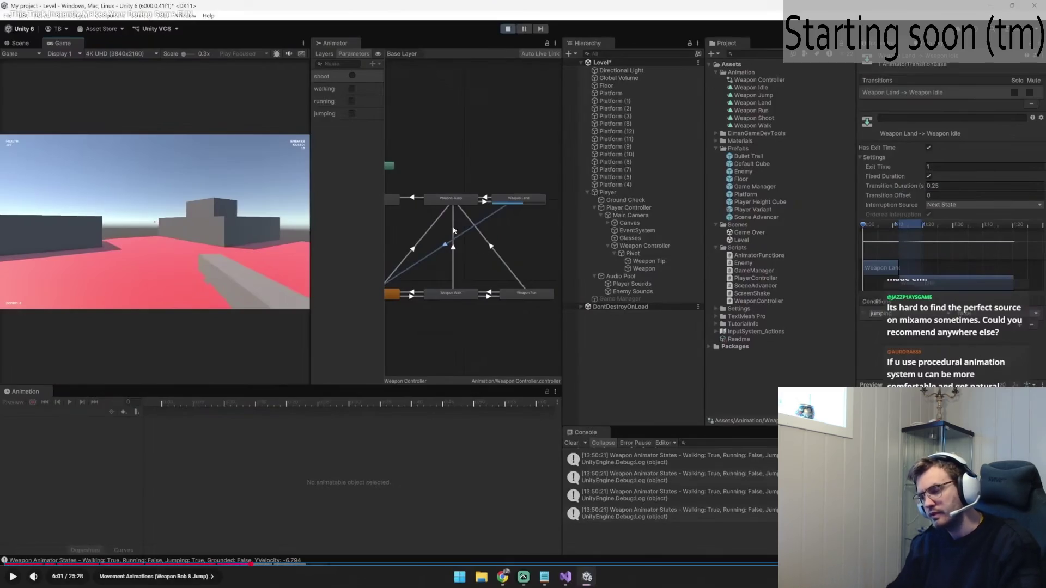
key(alt+Tab)
Step: Draw a vertical column of five state circles with the pencil
mouse_move(413, 284)
mouse_down()
mouse_move(406, 313)
mouse_move(399, 294)
mouse_up()
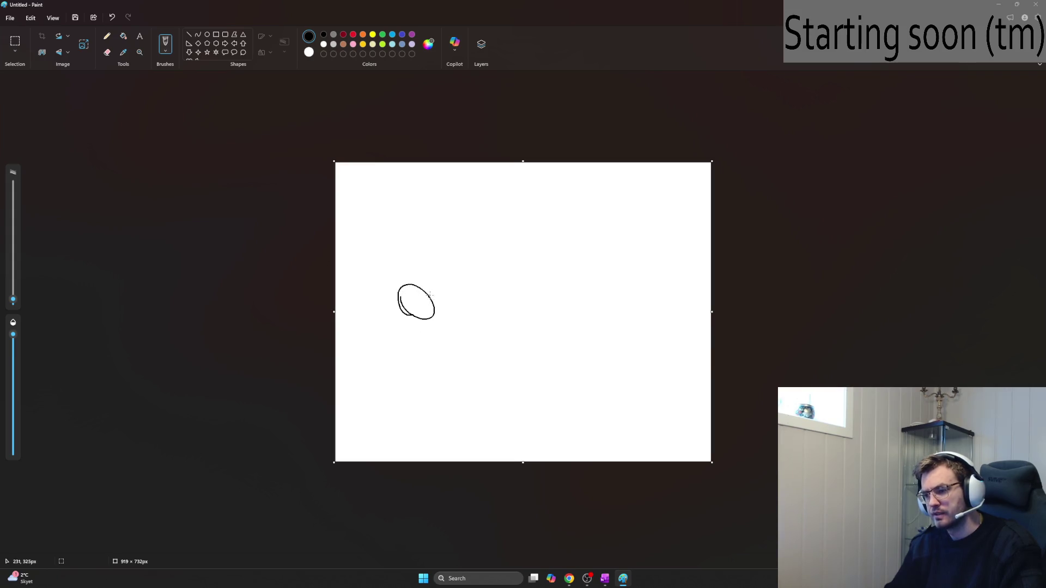
key(ctrl+z)
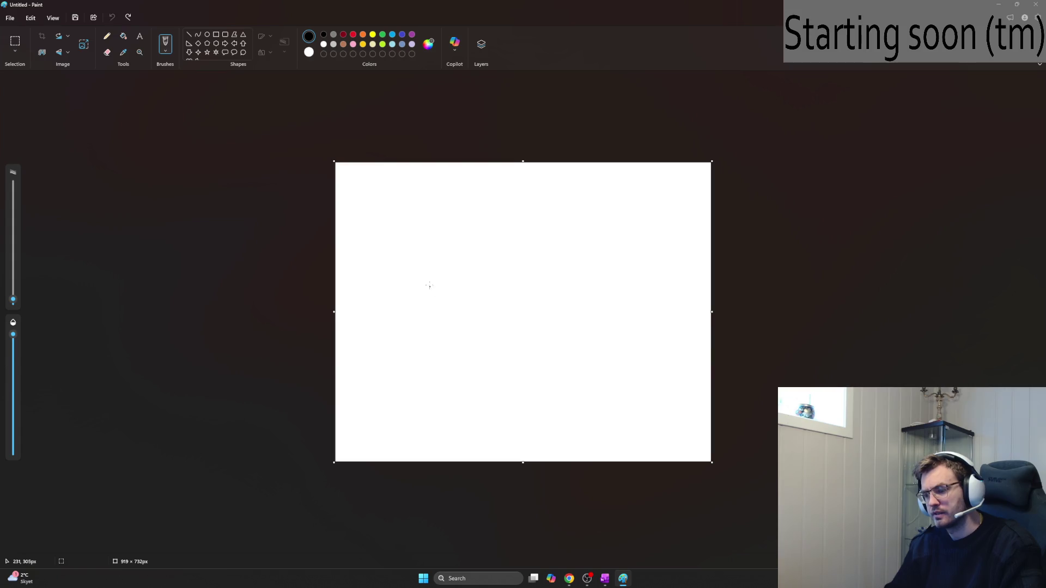
drag(399, 201, 384, 203)
drag(384, 269, 380, 267)
mouse_move(383, 321)
mouse_down()
mouse_move(367, 320)
mouse_move(382, 318)
mouse_up()
mouse_move(374, 371)
mouse_down()
mouse_move(362, 381)
mouse_move(365, 367)
mouse_up()
drag(369, 415, 372, 409)
Step: Draw two branch lines from the top circle and handwrite the 'Walk' and 'Walkanim' labels
drag(387, 217, 491, 177)
drag(384, 215, 485, 248)
drag(504, 170, 505, 184)
mouse_move(361, 170)
mouse_down()
mouse_move(361, 187)
mouse_move(374, 176)
mouse_move(374, 189)
mouse_move(388, 192)
mouse_up()
mouse_move(392, 188)
mouse_down()
mouse_move(387, 201)
mouse_move(373, 192)
mouse_move(396, 187)
mouse_up()
key(ctrl+z)
key(ctrl+z)
key(ctrl+z)
key(ctrl+z)
drag(393, 185, 390, 193)
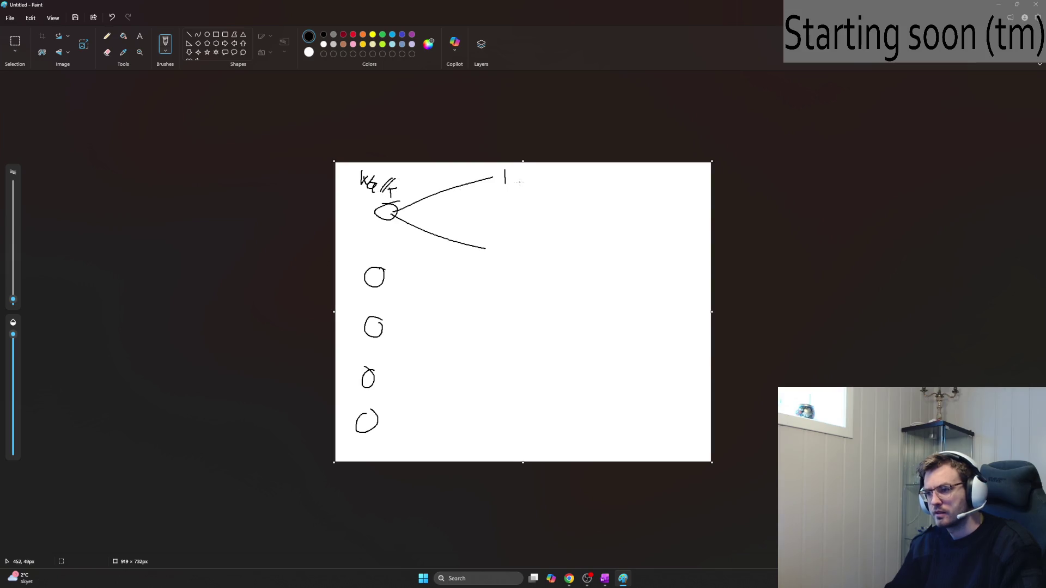
mouse_move(504, 182)
mouse_down()
mouse_move(521, 173)
mouse_move(524, 188)
mouse_move(535, 182)
mouse_move(563, 199)
mouse_move(566, 190)
mouse_move(575, 206)
mouse_up()
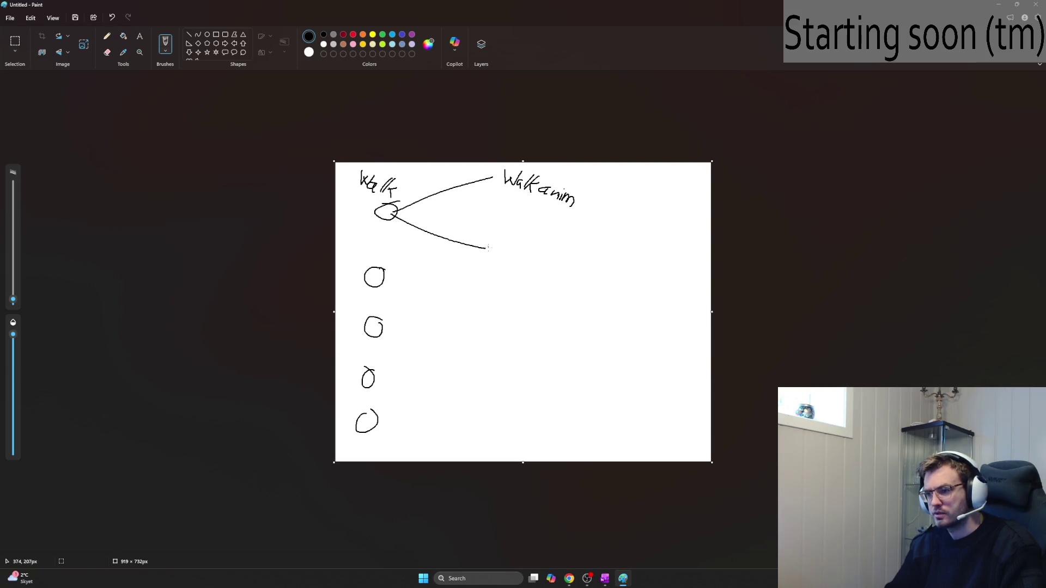
Step: Handwrite 'Gun anim while walking' at the end of the lower branch
mouse_move(502, 239)
mouse_down()
mouse_move(496, 250)
mouse_move(528, 259)
mouse_move(578, 254)
mouse_move(557, 259)
mouse_move(565, 261)
mouse_up()
click(567, 250)
key(ctrl+z)
key(ctrl+z)
key(ctrl+z)
drag(569, 255, 582, 265)
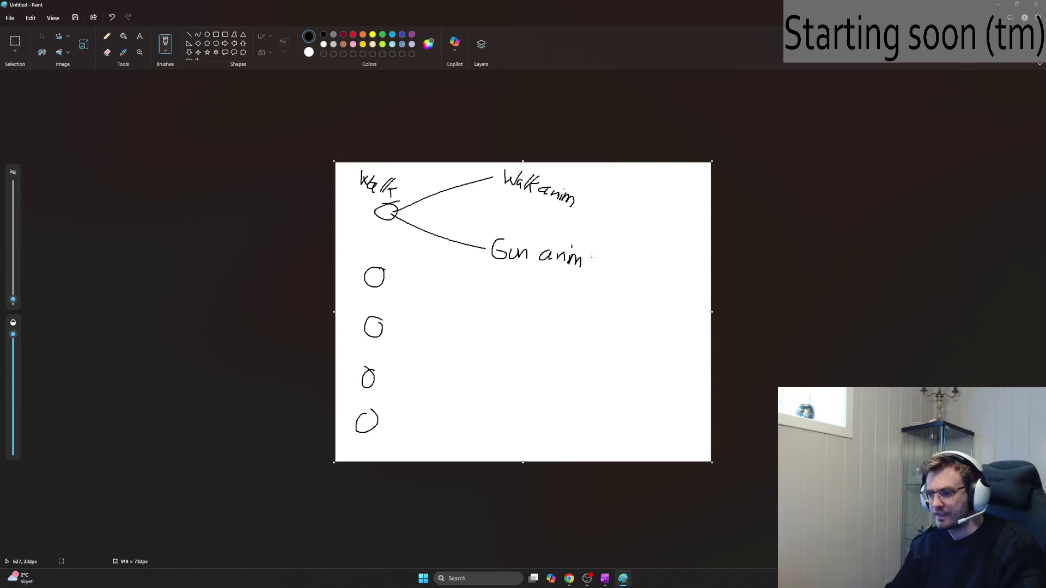
mouse_move(591, 257)
mouse_down()
mouse_move(633, 277)
mouse_move(666, 273)
mouse_move(677, 293)
mouse_move(697, 296)
mouse_move(683, 305)
mouse_up()
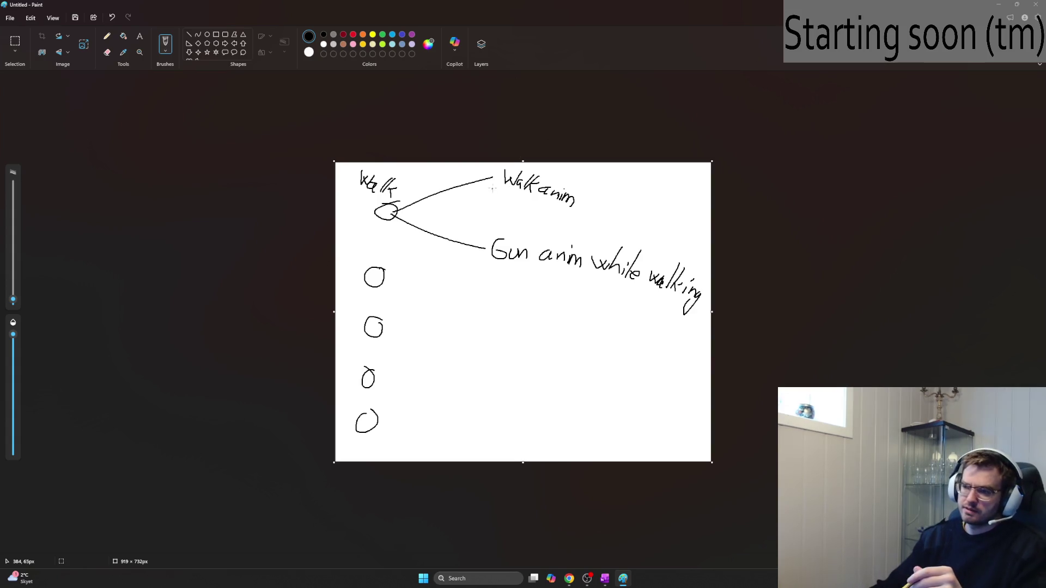
Step: Add arrowheads to both branches, then switch to OneNote
mouse_move(492, 175)
mouse_down()
mouse_move(475, 177)
mouse_move(484, 189)
mouse_up()
mouse_move(470, 236)
mouse_down()
mouse_move(479, 250)
mouse_move(467, 252)
mouse_up()
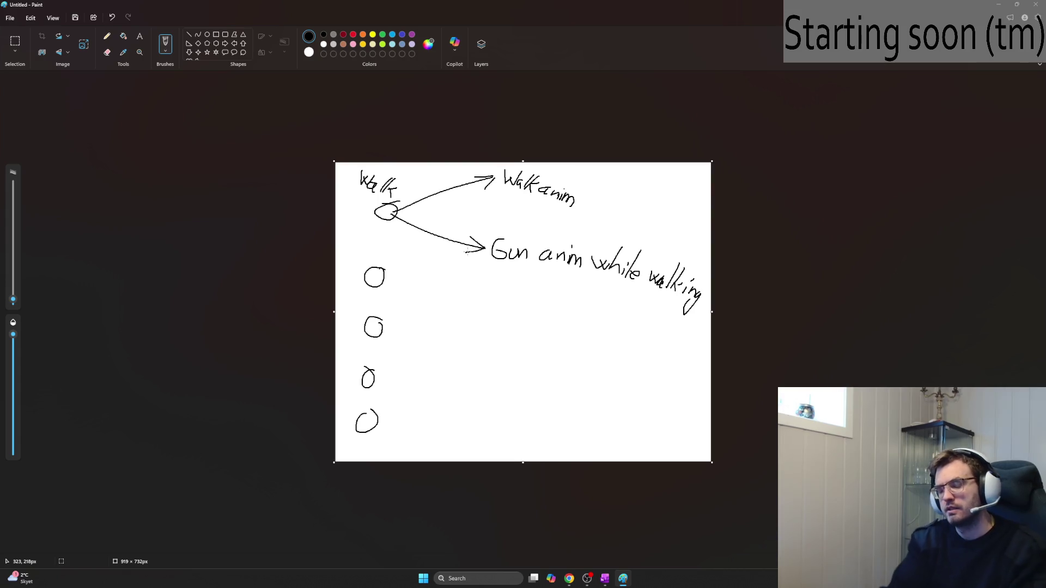
key(alt+Tab)
key(alt+Tab)
key(Tab)
key(Tab)
Step: Under Reactive Animations, add a note about splitting animations between player body and weapons
scroll(562, 335, up, 10)
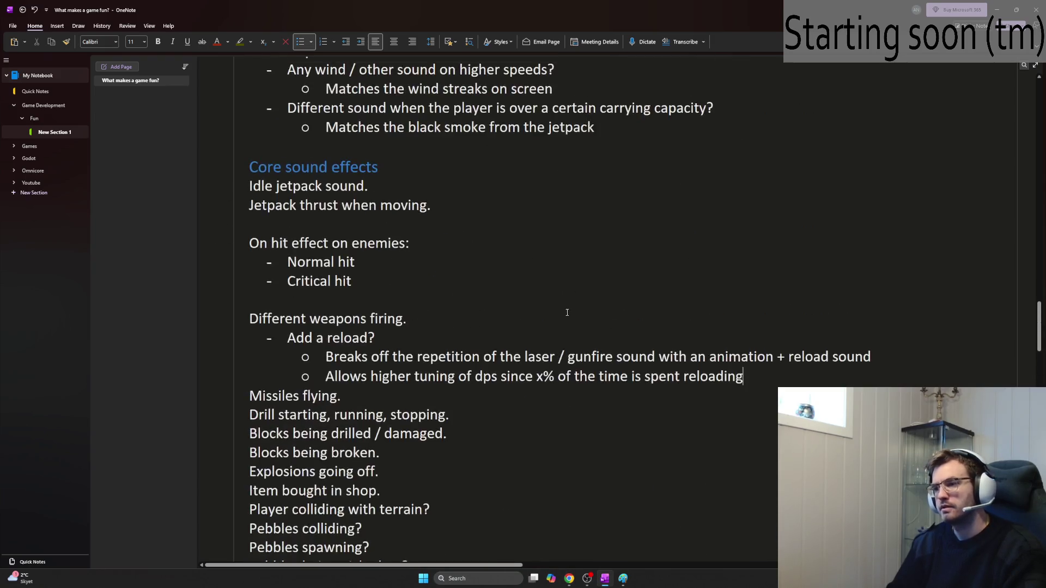
scroll(562, 335, up, 4)
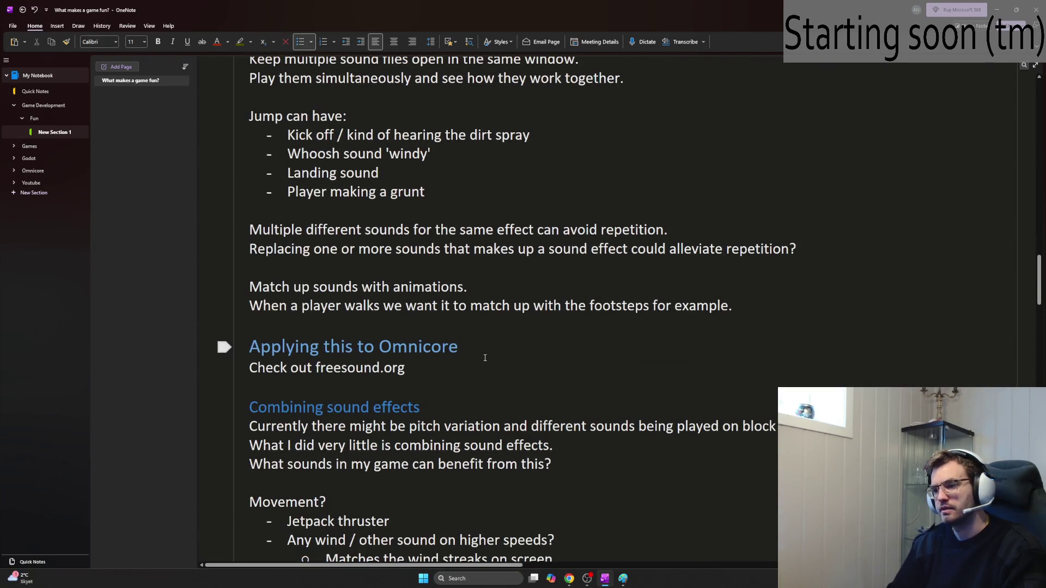
scroll(511, 376, up, 5)
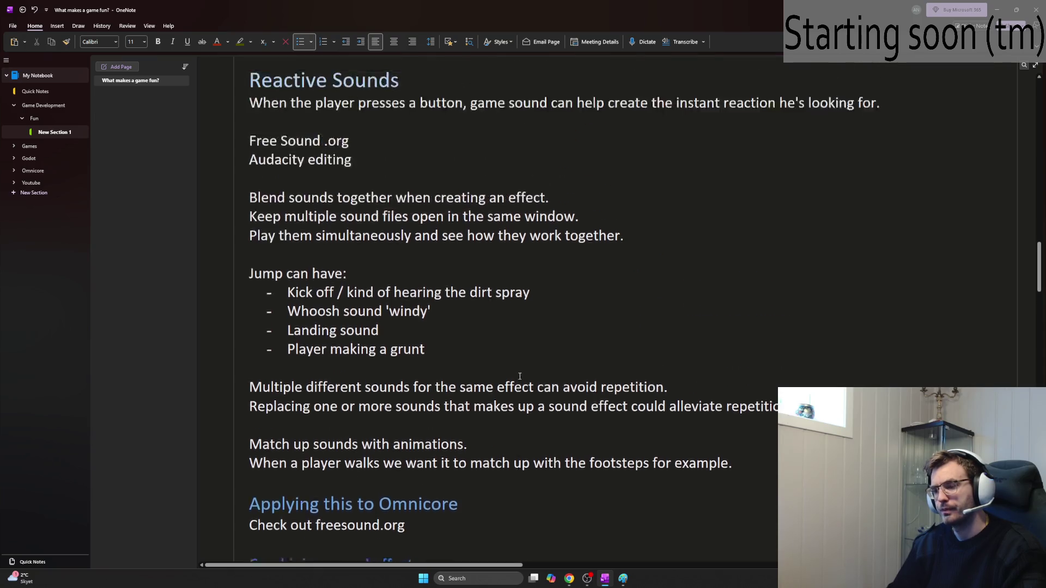
scroll(718, 380, down, 16)
scroll(718, 380, down, 8)
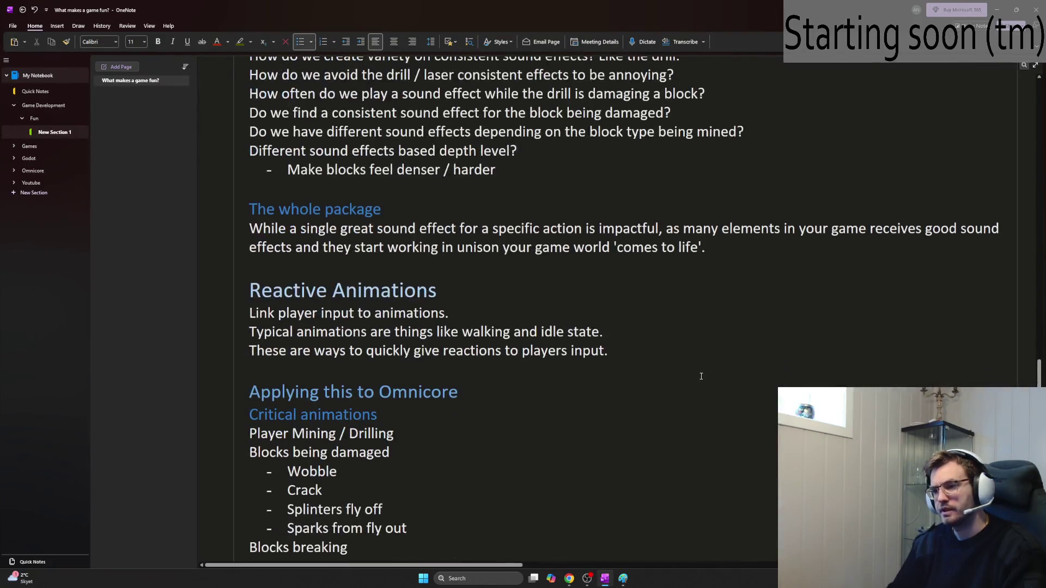
click(618, 123)
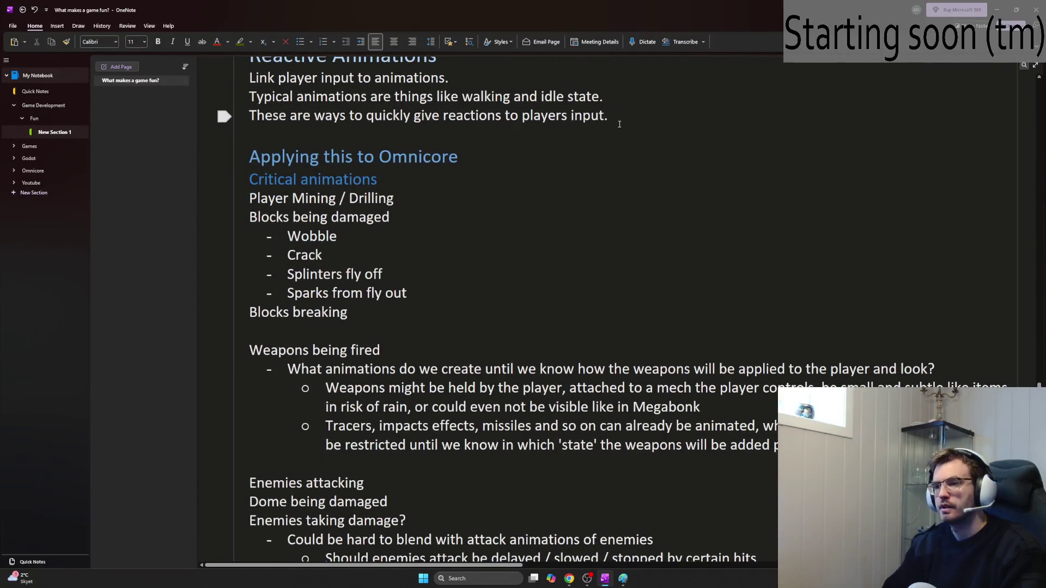
key(Return)
key(Return)
text(Split ani)
text(mations for walking)
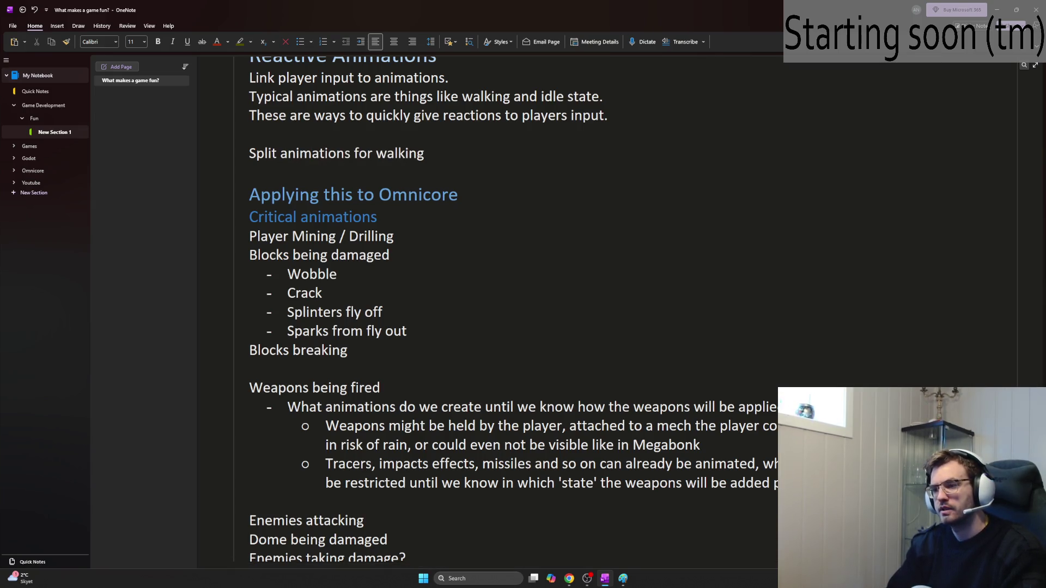
key(BackSpace)
key(BackSpace)
key(BackSpace)
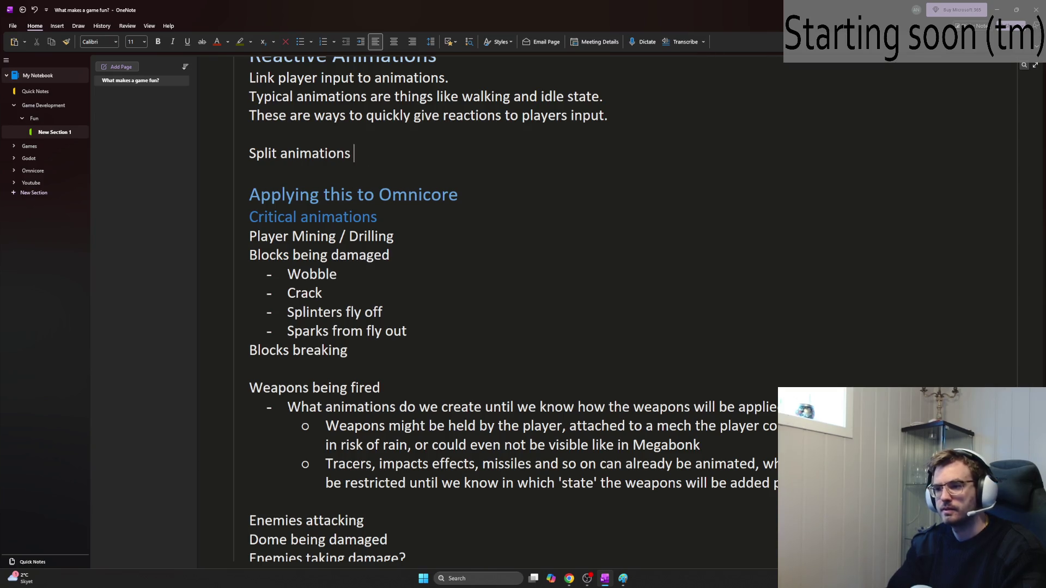
text(character)
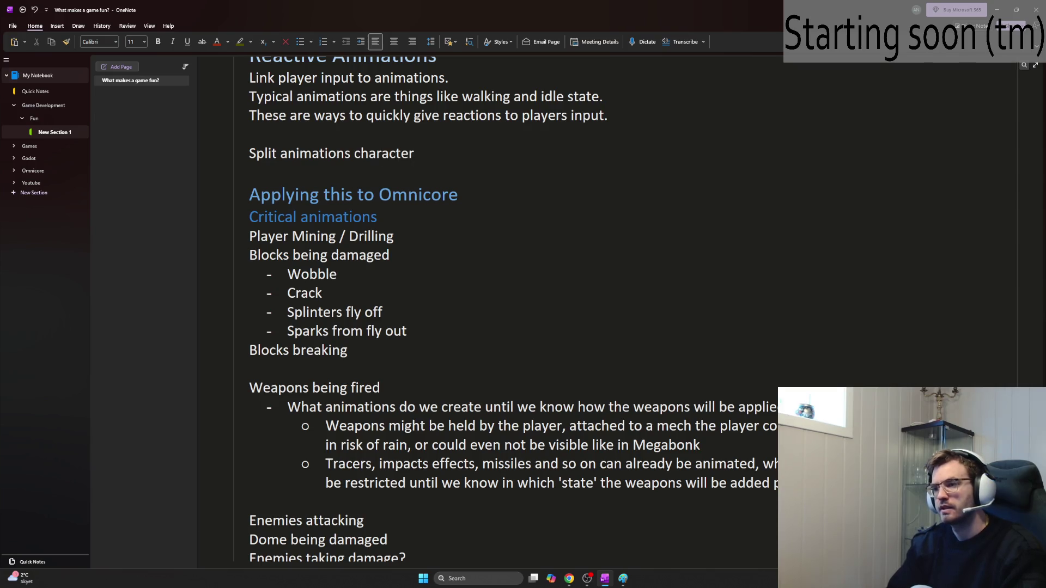
text( bo)
key(BackSpace)
key(BackSpace)
key(BackSpace)
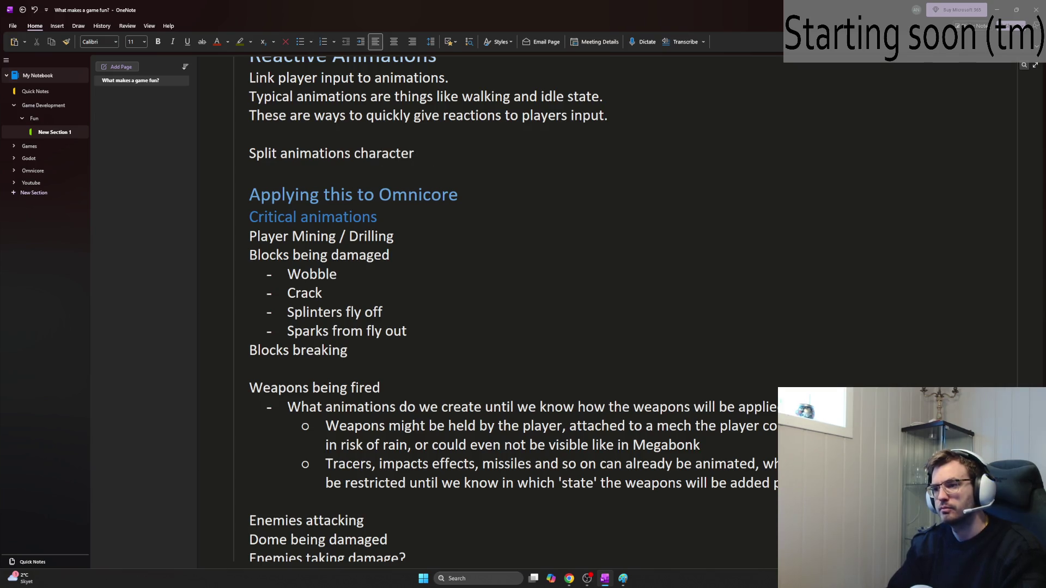
text(player b)
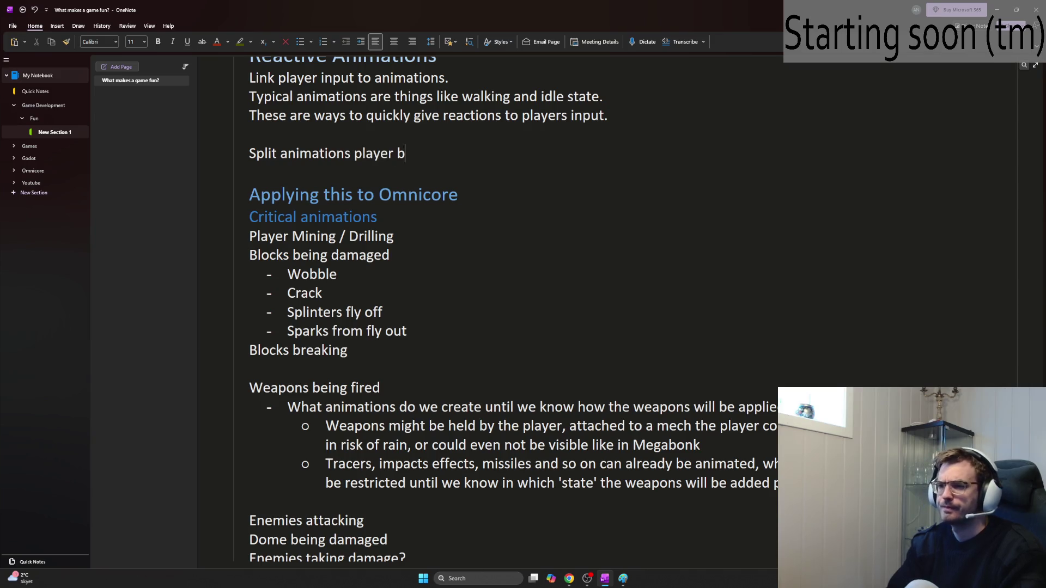
text(ody and weapons)
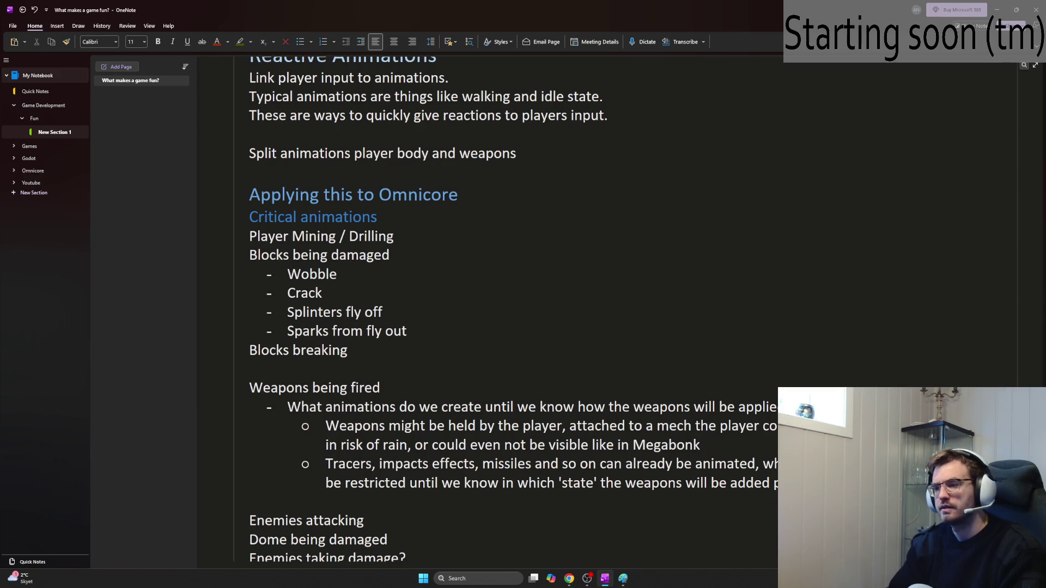
Step: Type the example 'E.g. When walking - one animation is triggered for the players movement, another is'
key(Return)
text(E.g. When walking - one animation i)
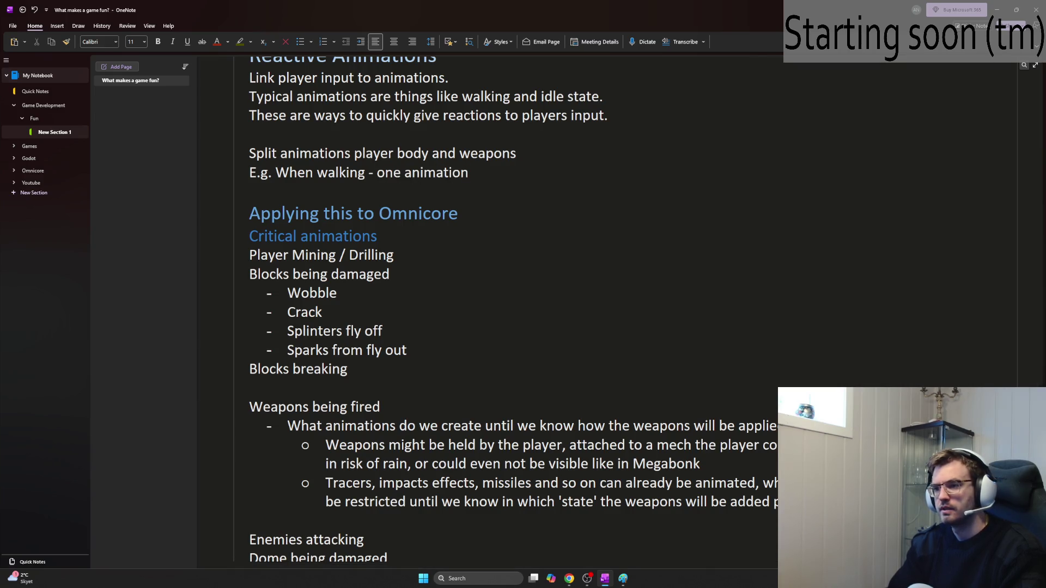
text(s triggered)
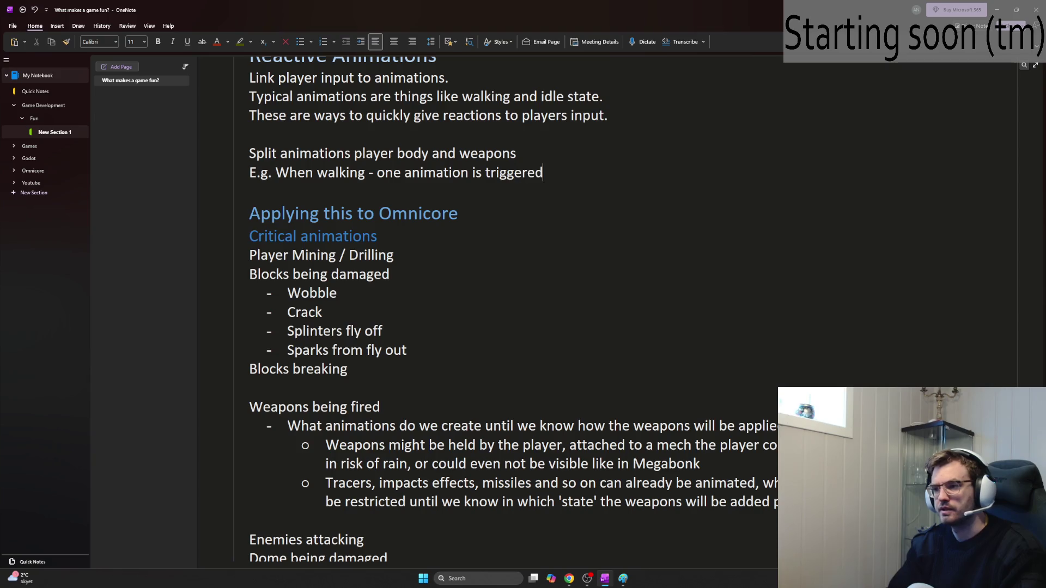
text( for the players move)
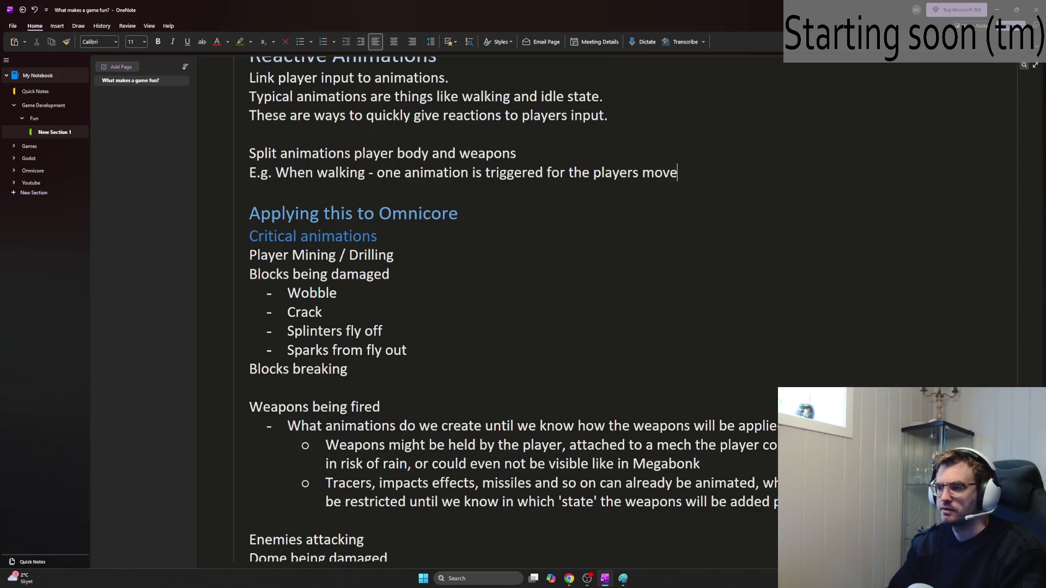
text(ment, another is)
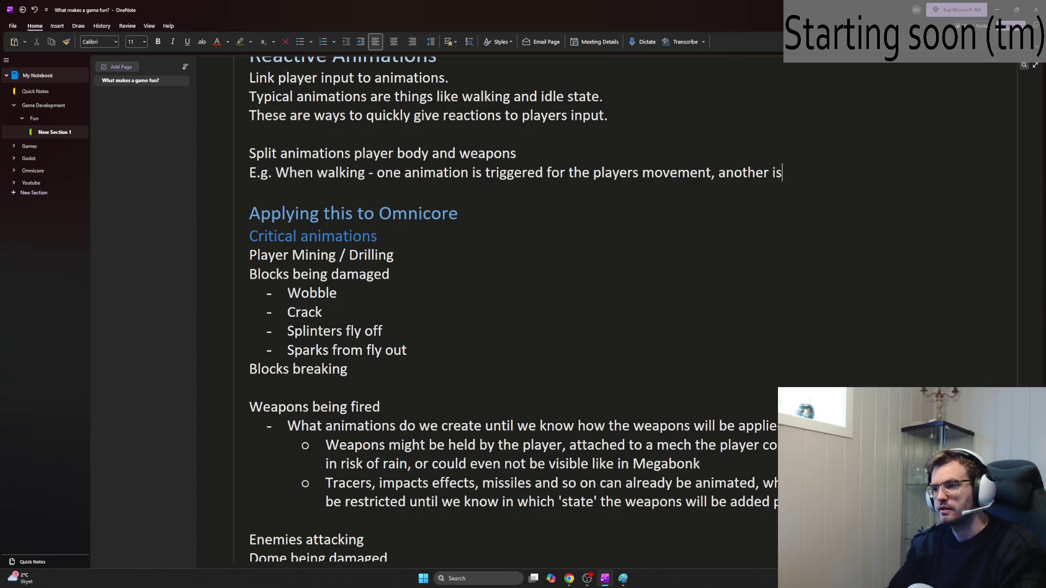
click(378, 172)
Step: Make the movement example its own dash bullet starting 'One animation', dropping ', another is'
key(BackSpace)
key(BackSpace)
key(Return)
text(-)
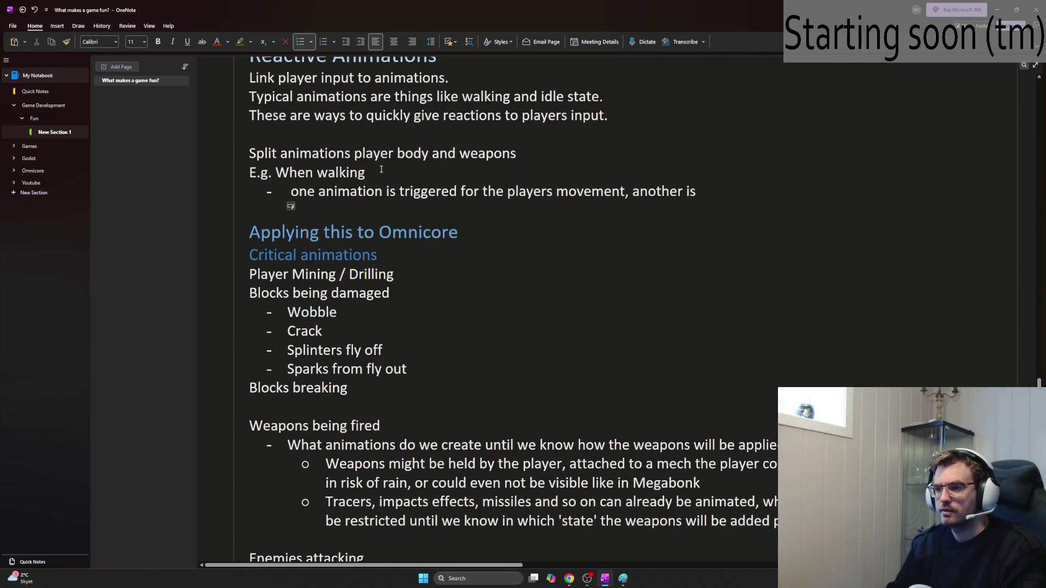
key(Delete)
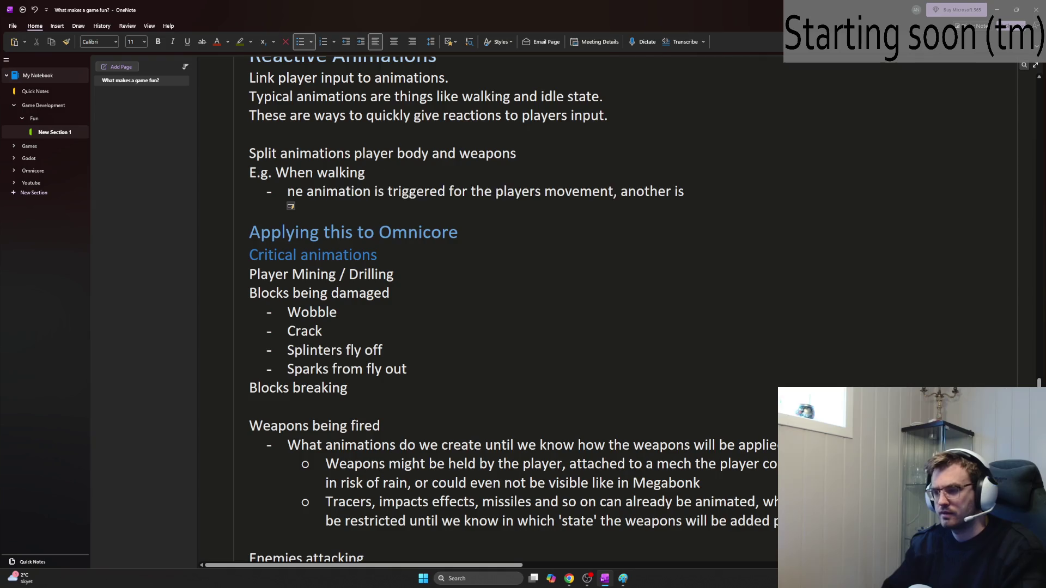
text(O)
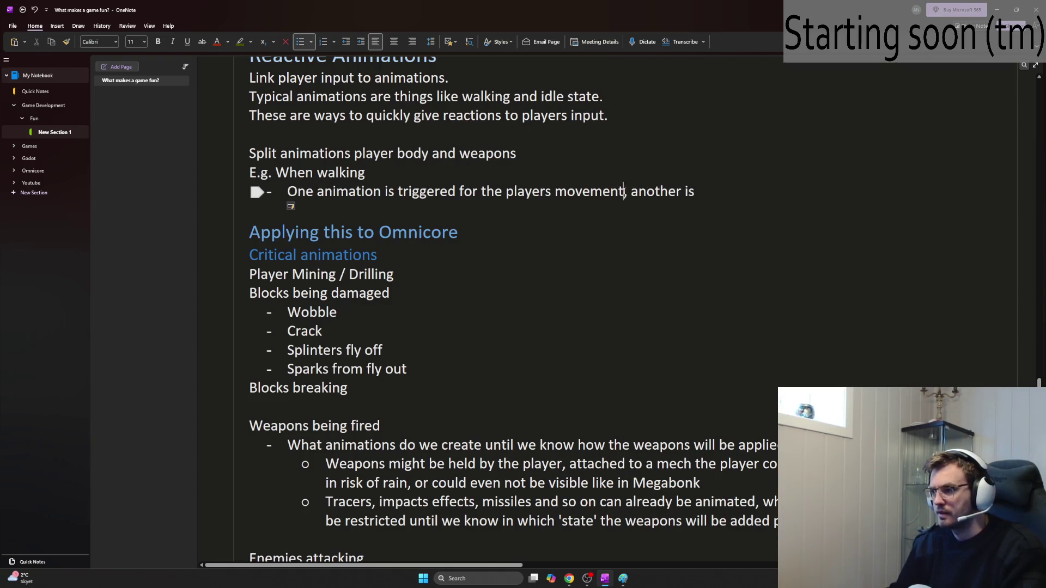
drag(623, 191, 705, 191)
key(Delete)
Step: Add the bullet 'A separate animation is triggered for how the gun moves while walking'
key(Return)
text(One an)
key(BackSpace)
key(BackSpace)
key(BackSpace)
text(A)
text( sed)
key(BackSpace)
text(parate ani)
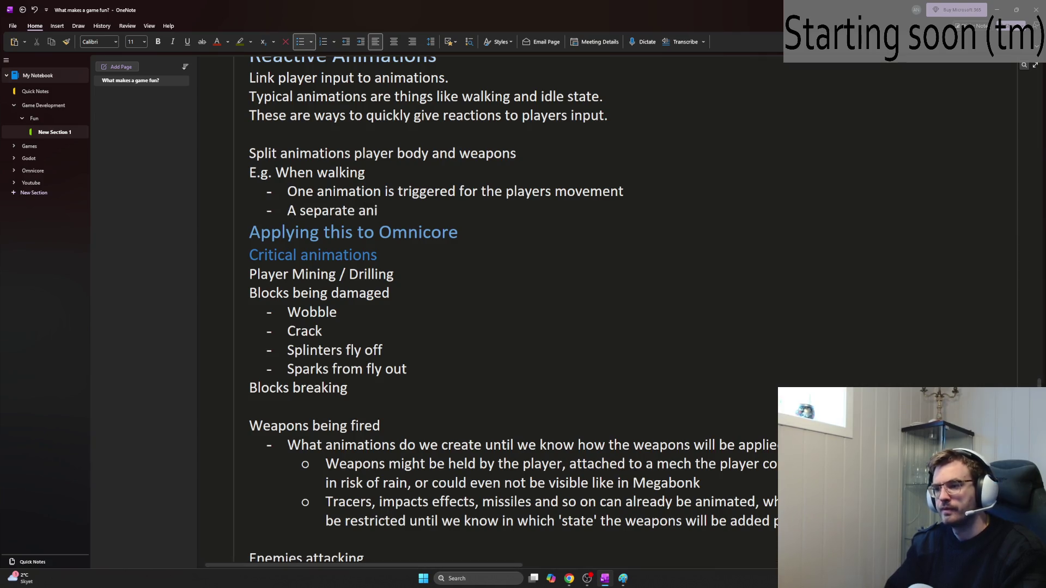
text(mation is triggered for how the gun )
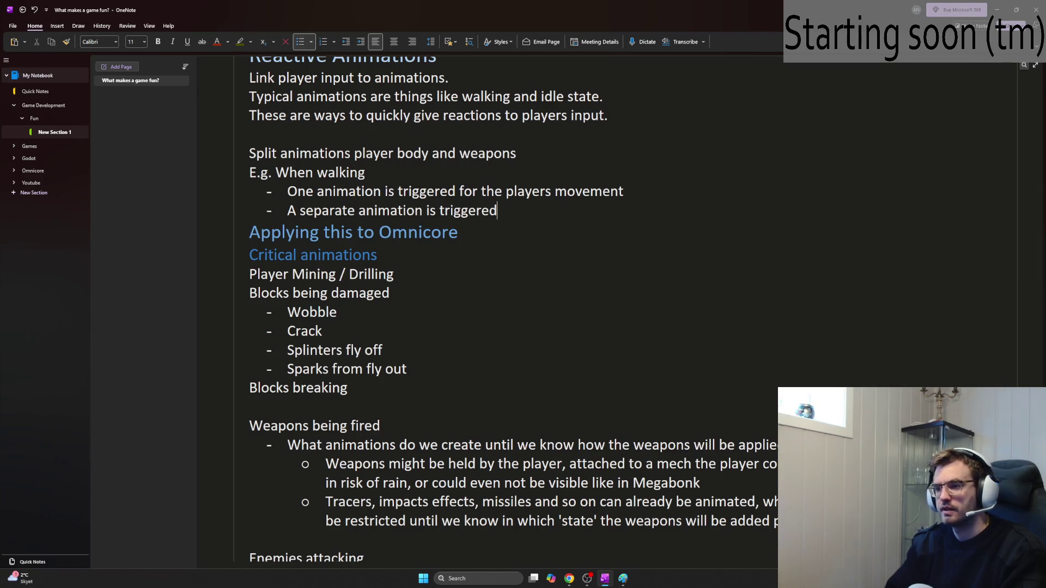
text(moves while walking)
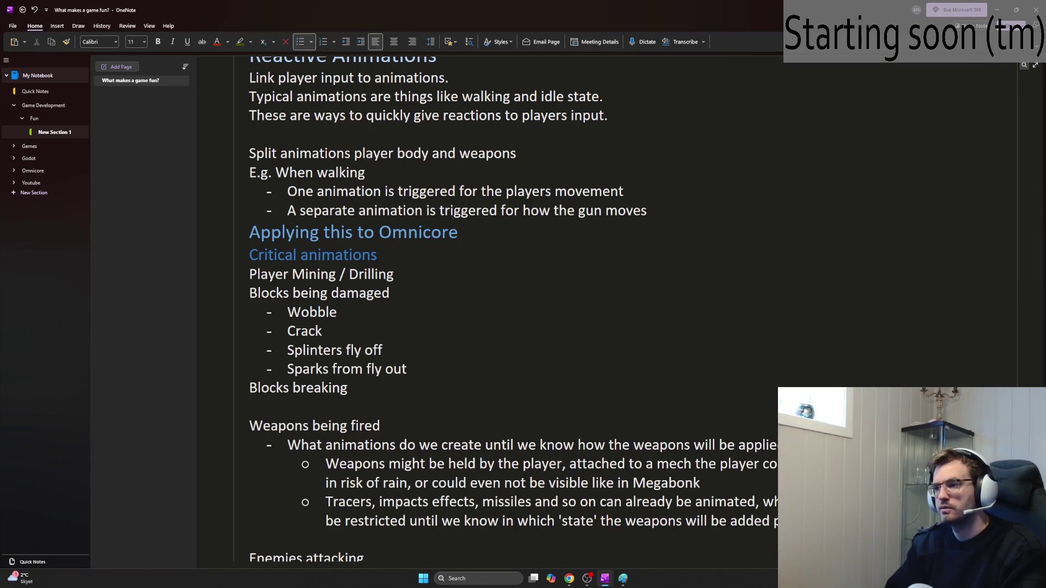
key(Return)
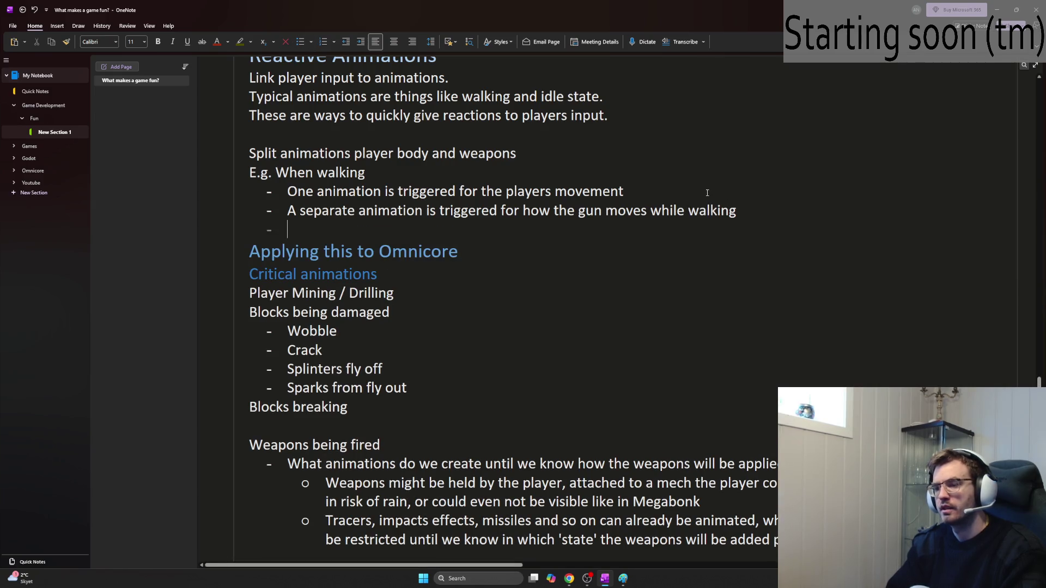
key(Return)
key(Return)
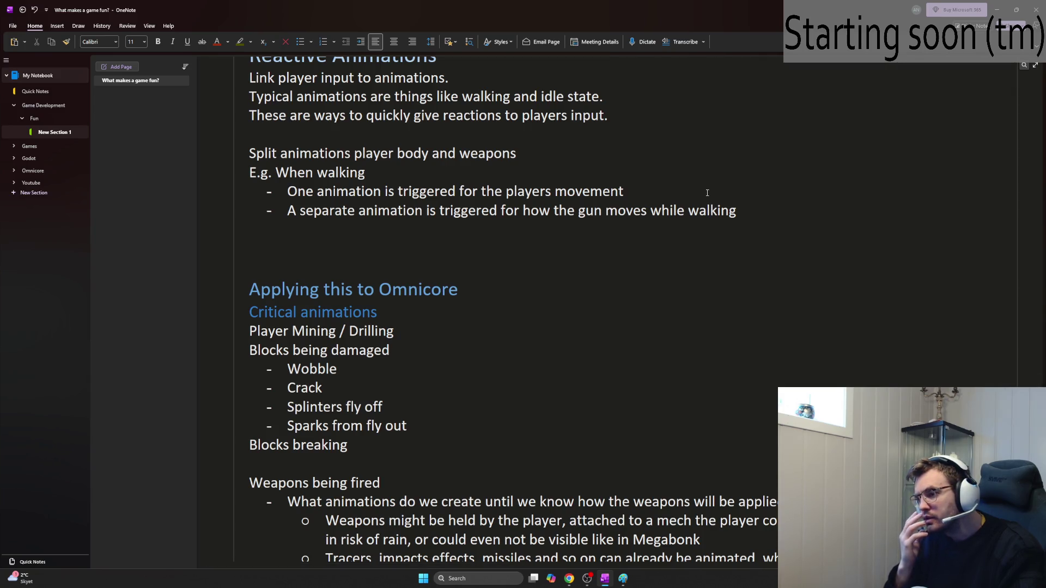
key(BackSpace)
key(BackSpace)
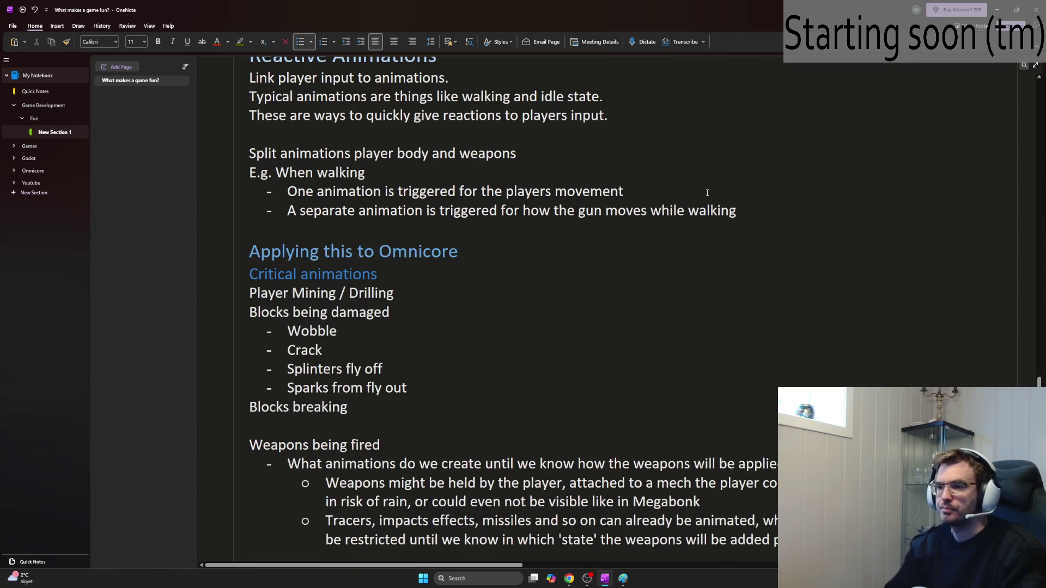
Step: Scroll to the First person vs third person section and click below the hytale sidenote
scroll(626, 280, down, 6)
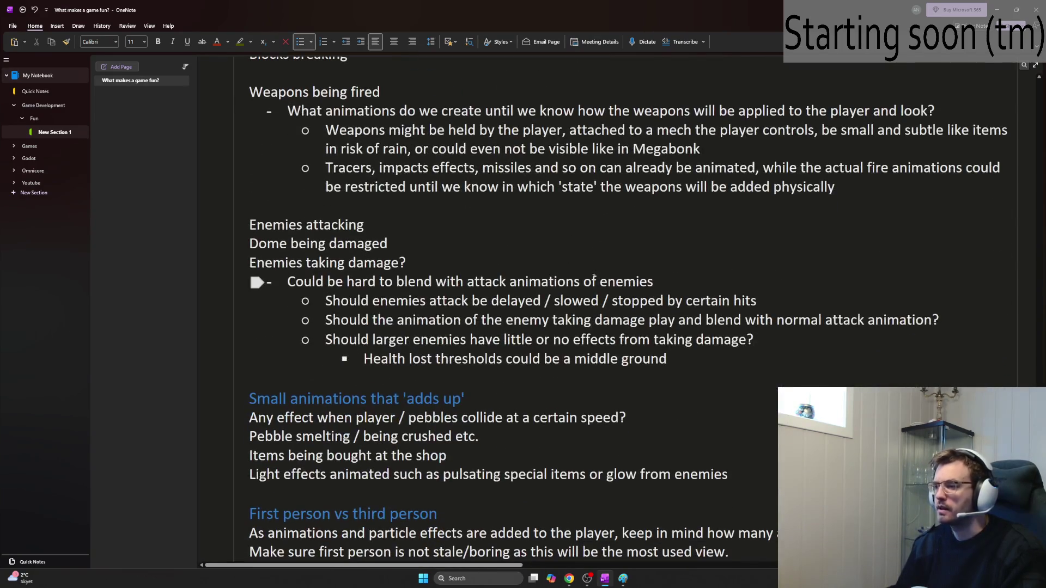
scroll(627, 335, down, 2)
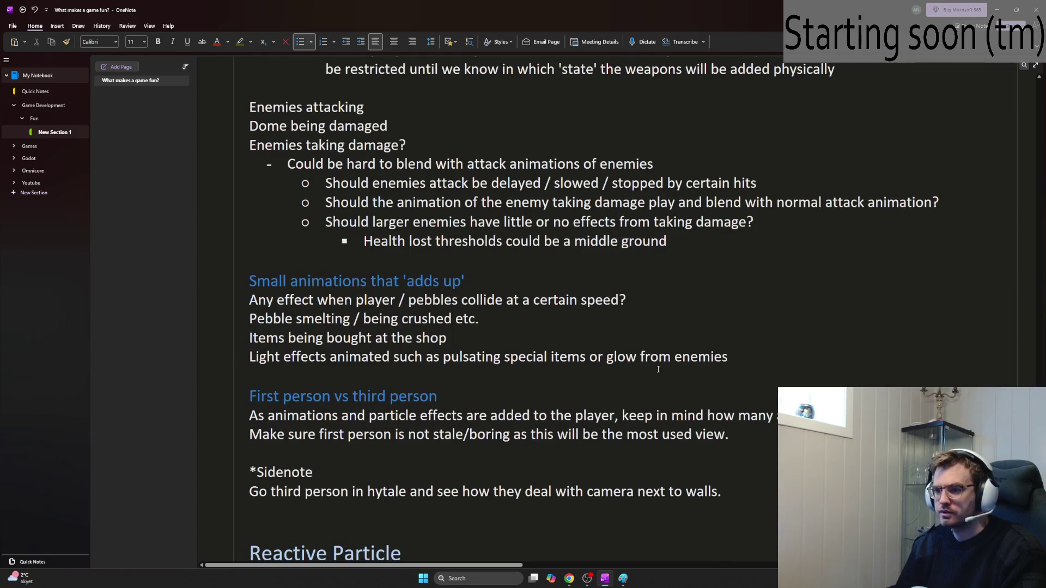
scroll(657, 370, up, 6)
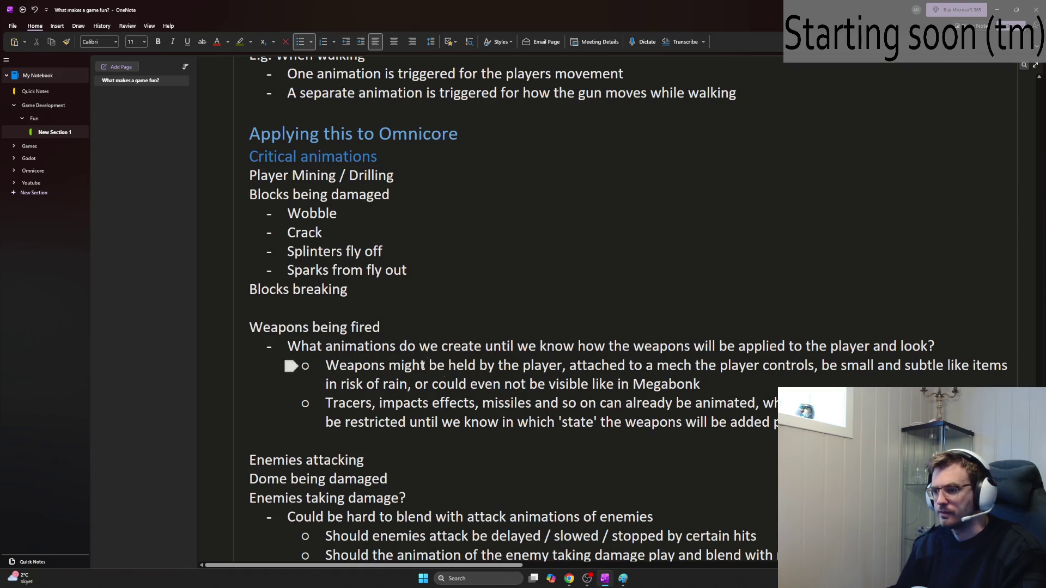
scroll(414, 348, down, 8)
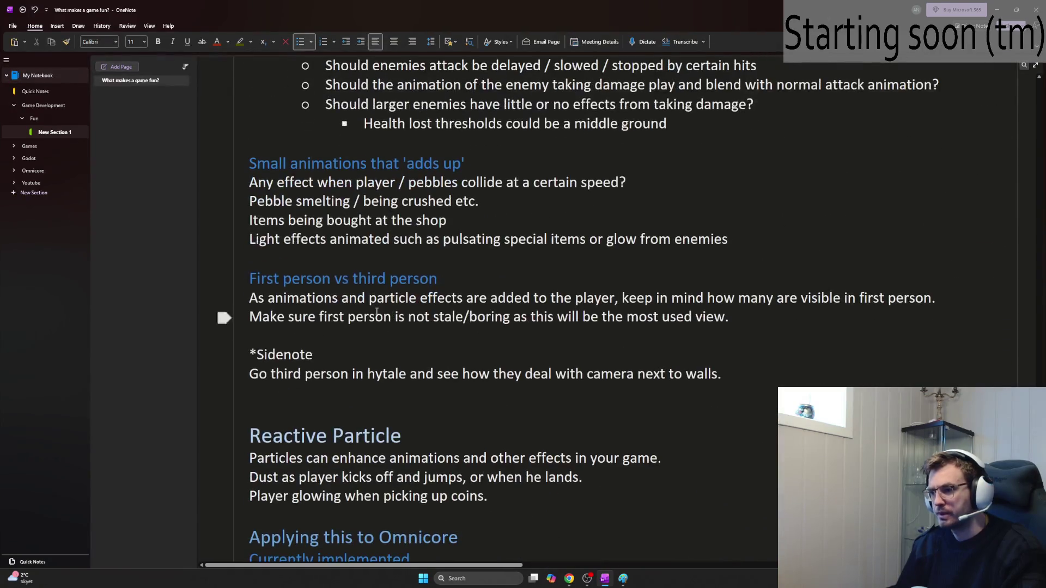
scroll(389, 322, up, 2)
scroll(381, 311, down, 4)
click(377, 300)
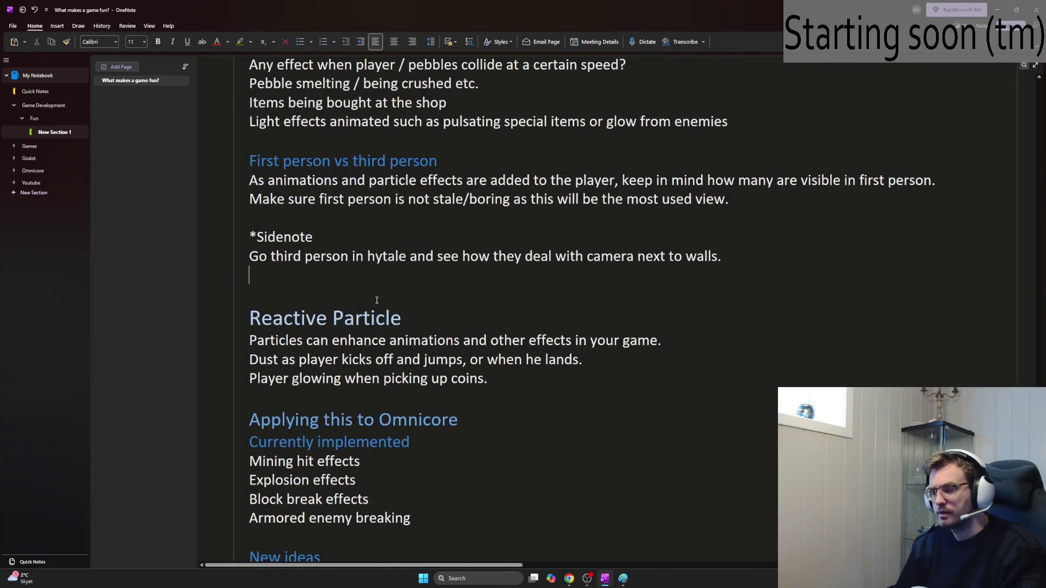
Step: Add the heading 'Drill / equipped weapon while moving' below the sidenote
key(Return)
text(Drill /)
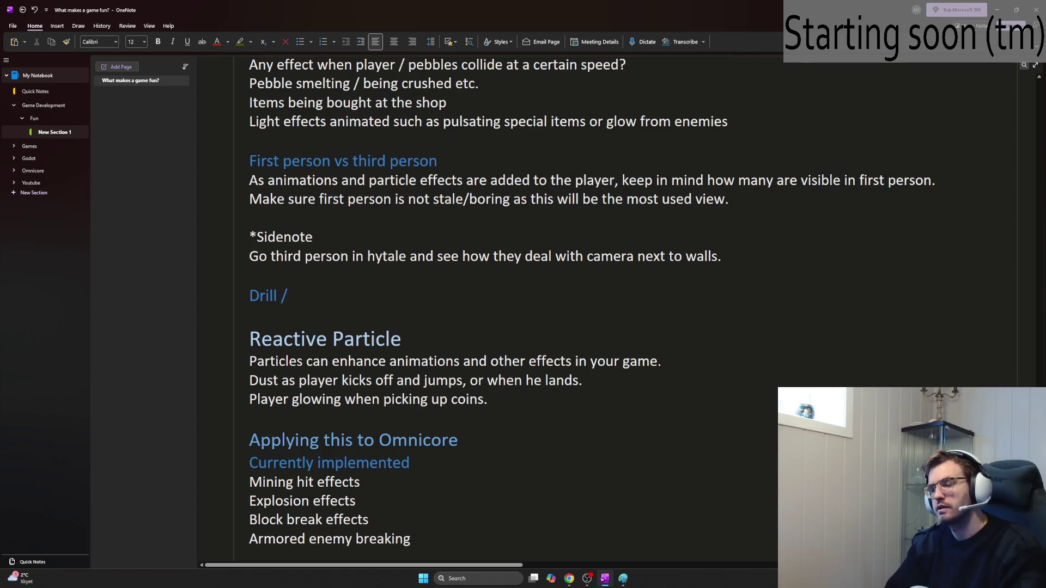
text( wea)
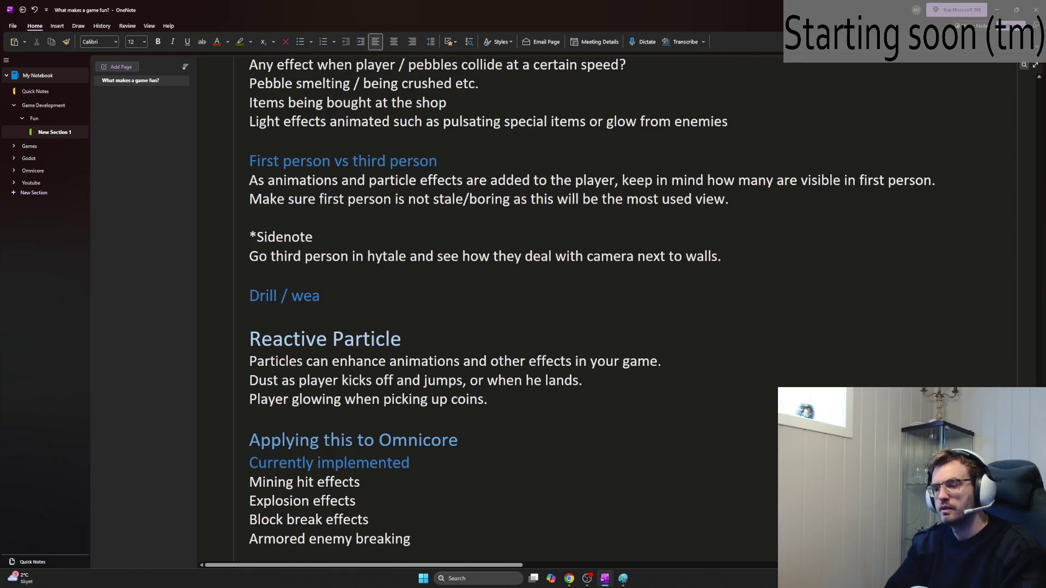
key(BackSpace)
key(BackSpace)
key(BackSpace)
text(equiped)
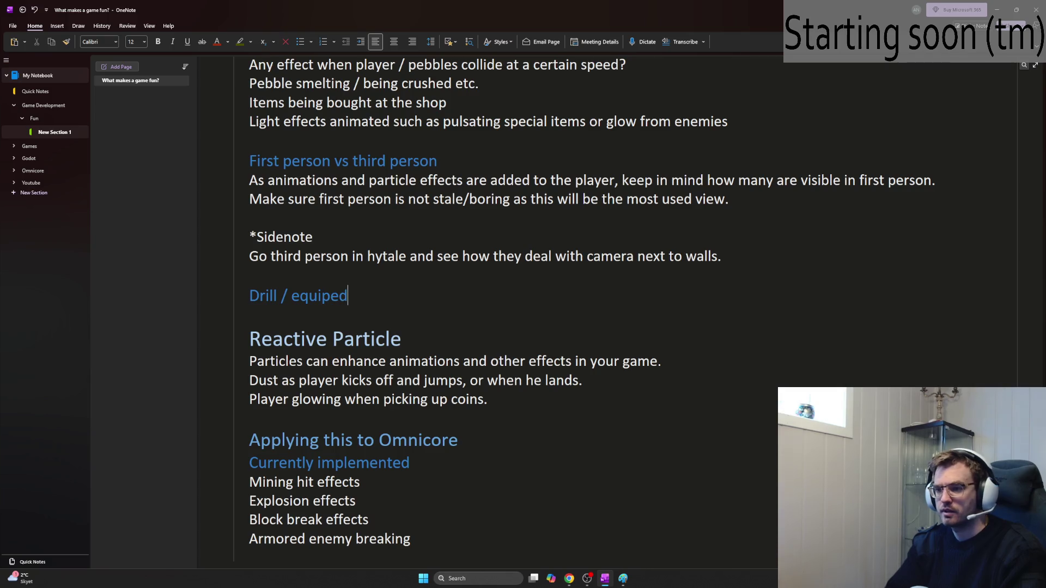
key(BackSpace)
key(BackSpace)
text(ped wqeapon)
key(BackSpace)
key(BackSpace)
key(BackSpace)
text(eapon w)
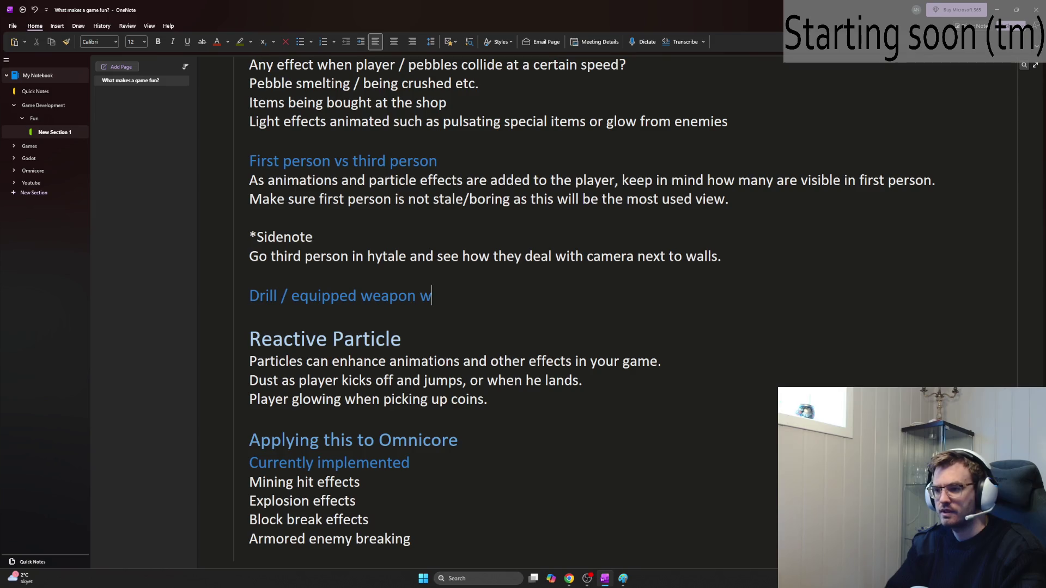
text(hile moving)
key(Return)
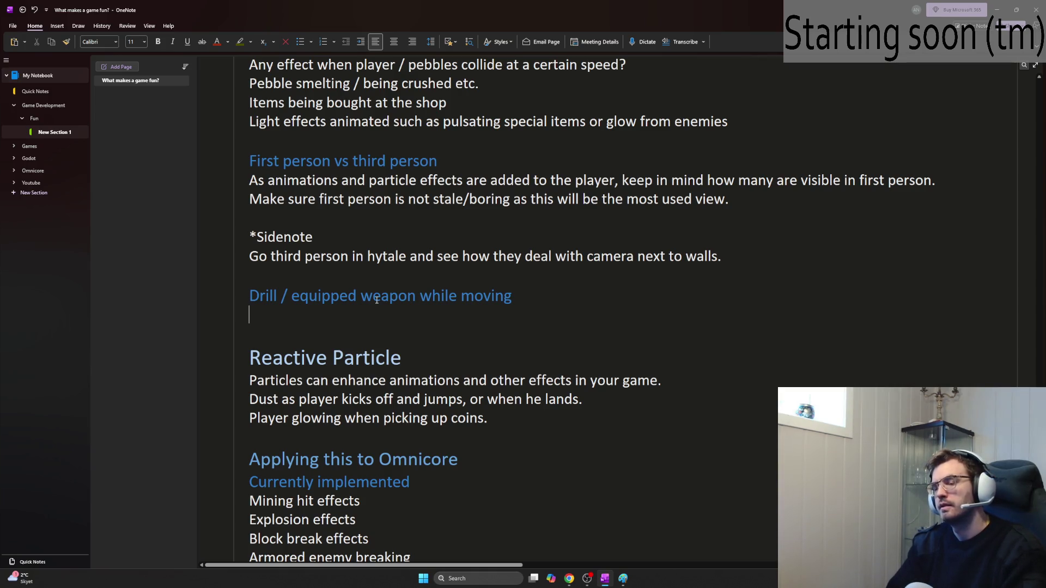
Step: Ask whether the drill / equipped weapon should move, with a first bullet '- Bounce a little'
text(Should I have )
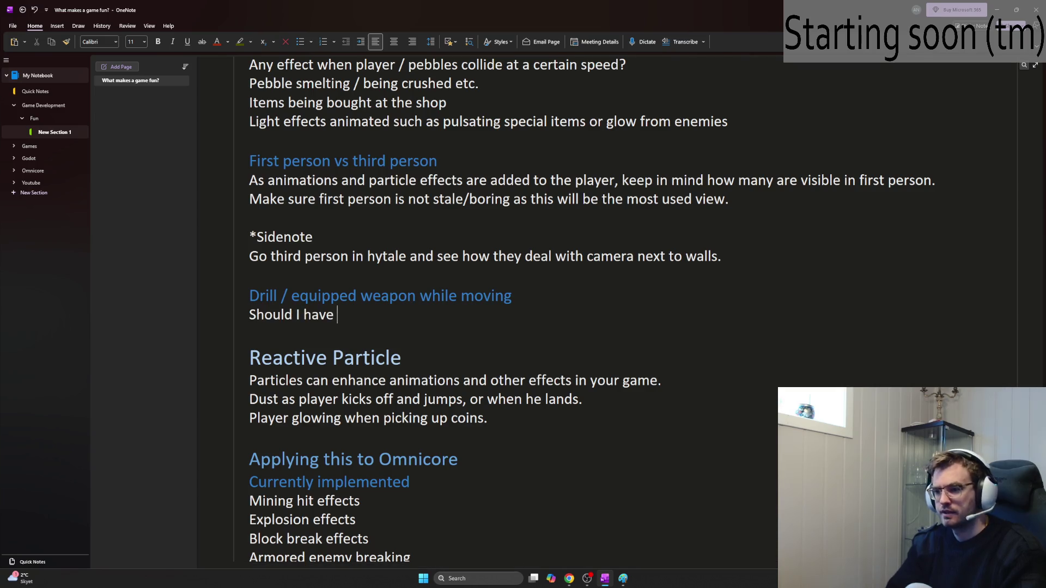
text(the drill / w)
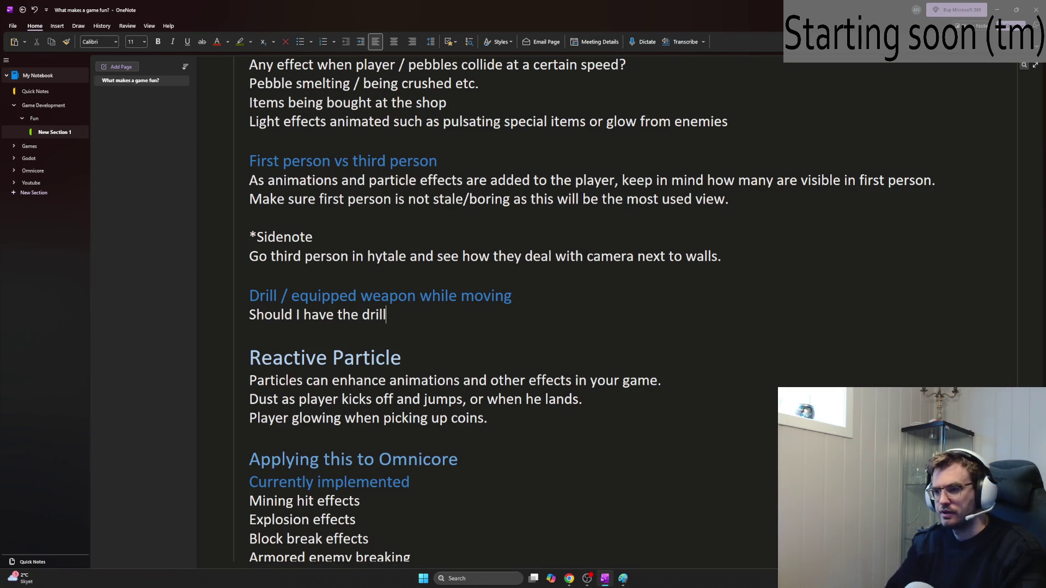
key(BackSpace)
text(equ)
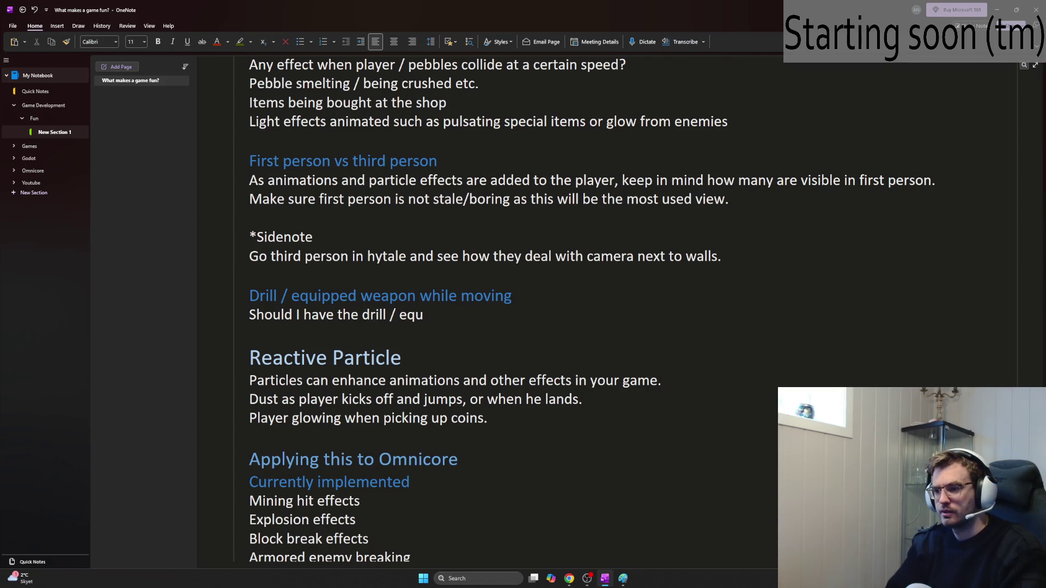
text(ipped weapon )
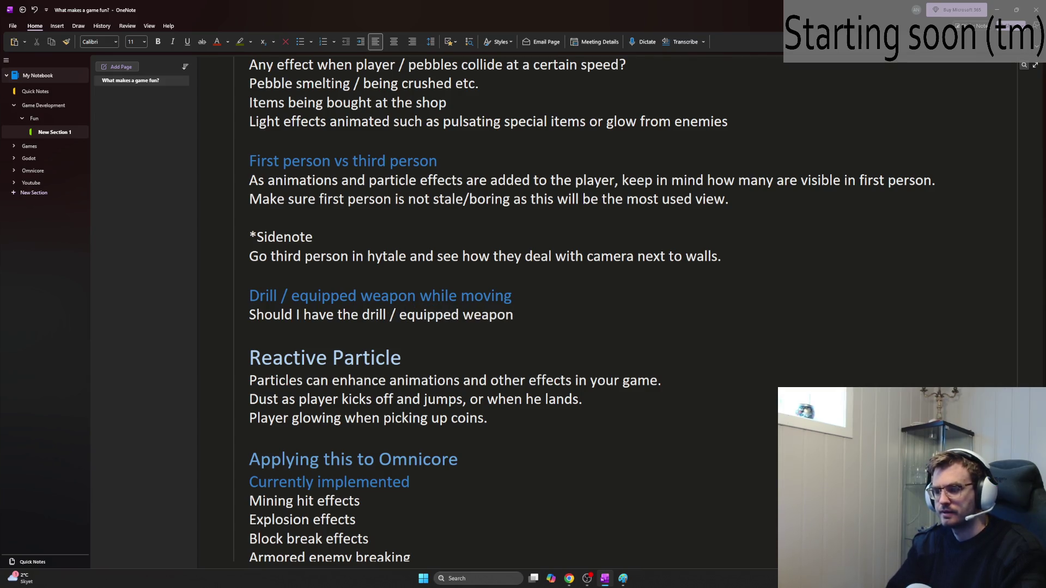
text(boun)
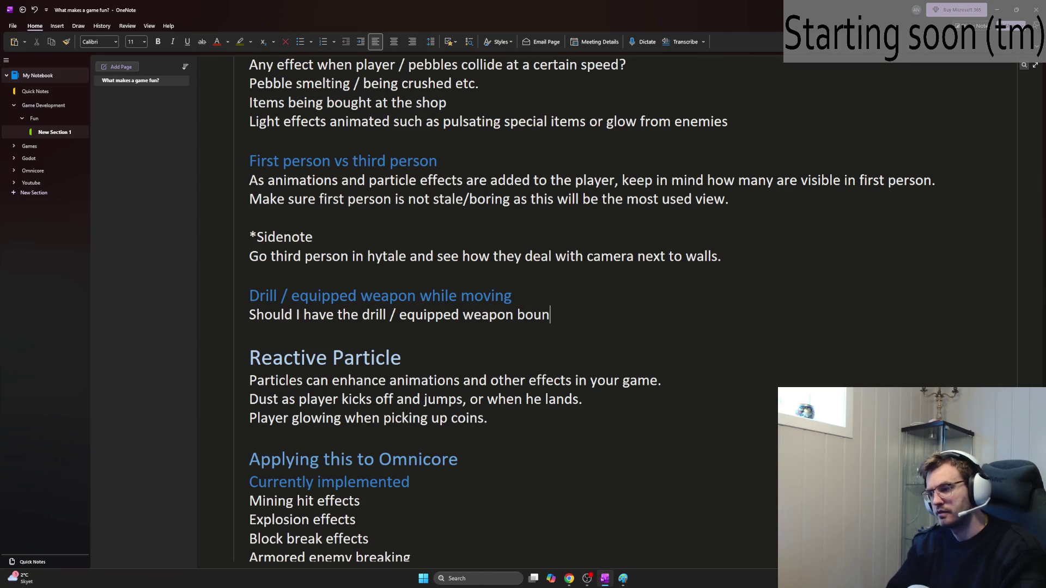
text(ce)
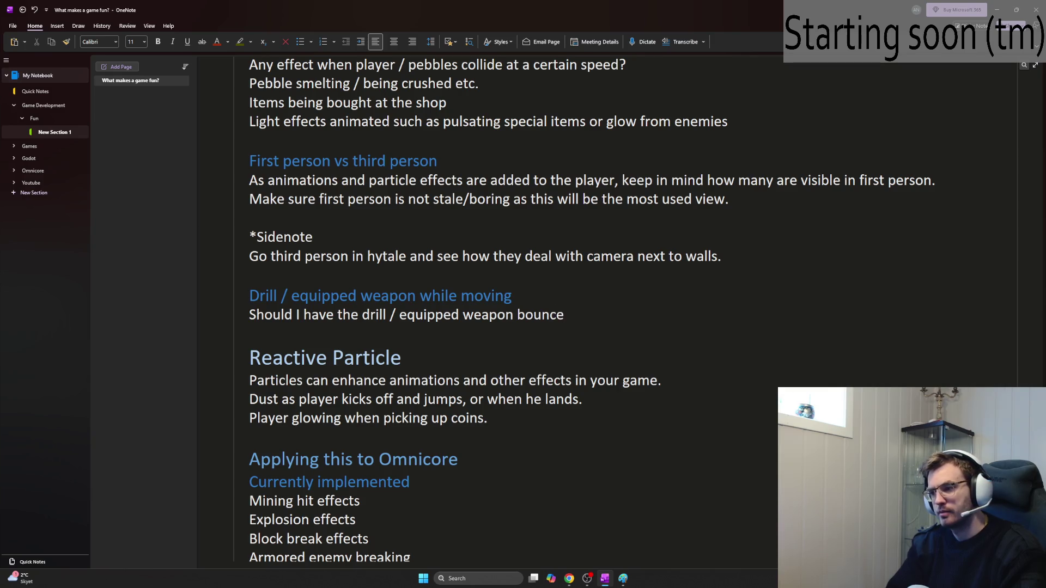
text( around,)
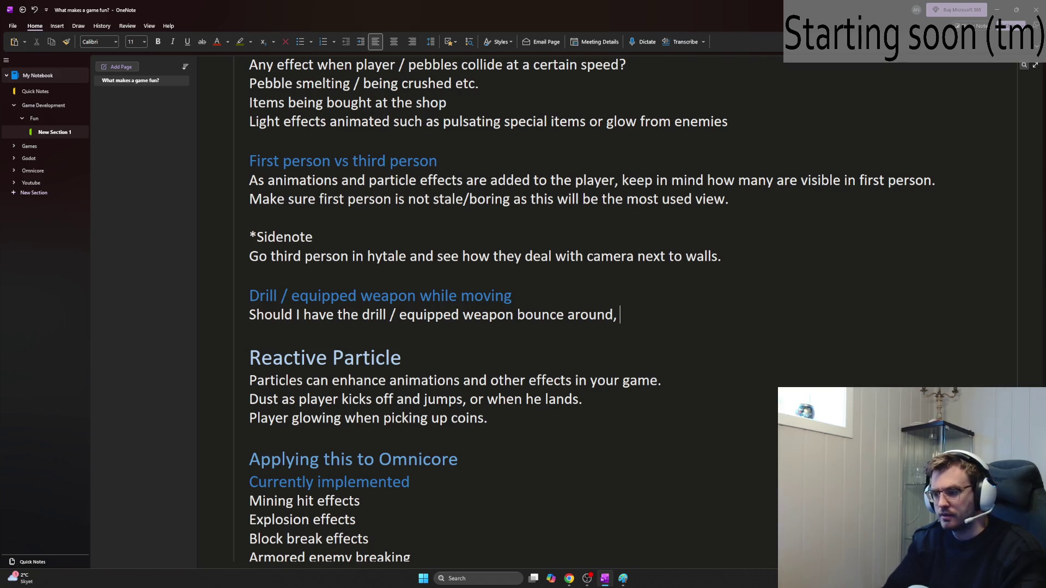
text( pitch,)
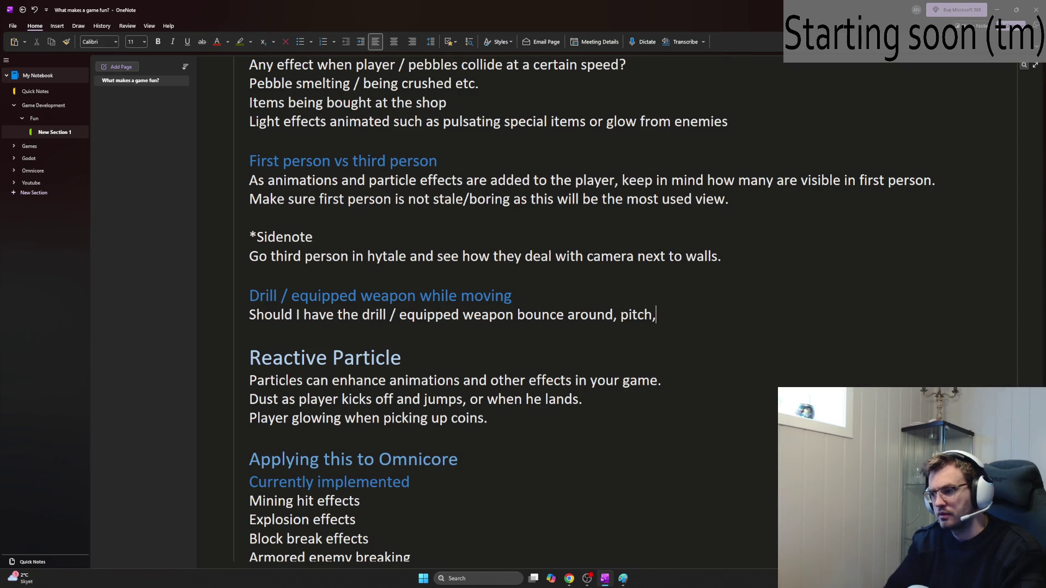
key(BackSpace)
key(BackSpace)
key(BackSpace)
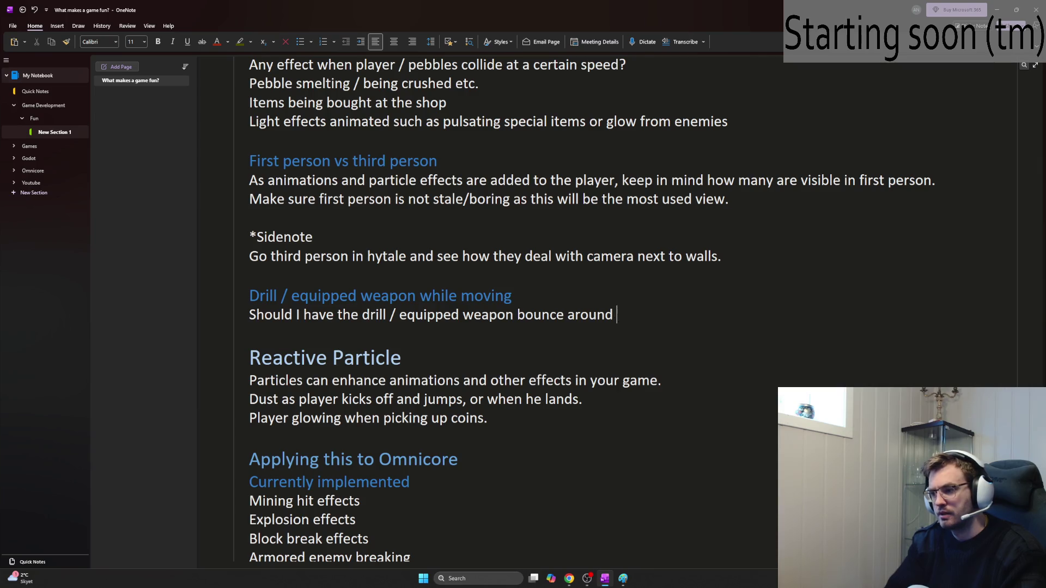
key(BackSpace)
key(BackSpace)
key(BackSpace)
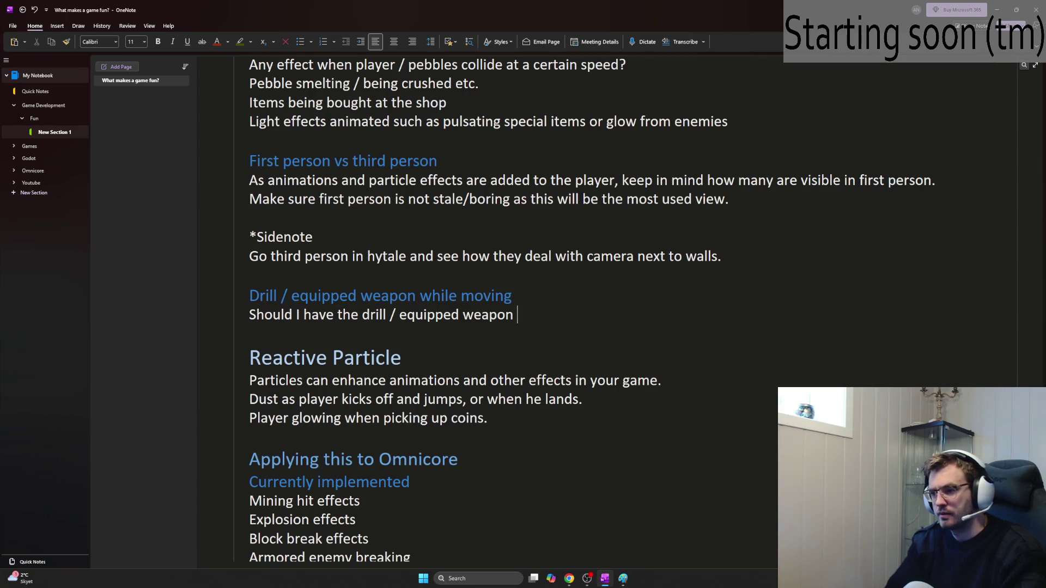
key(Return)
text(- Bounc)
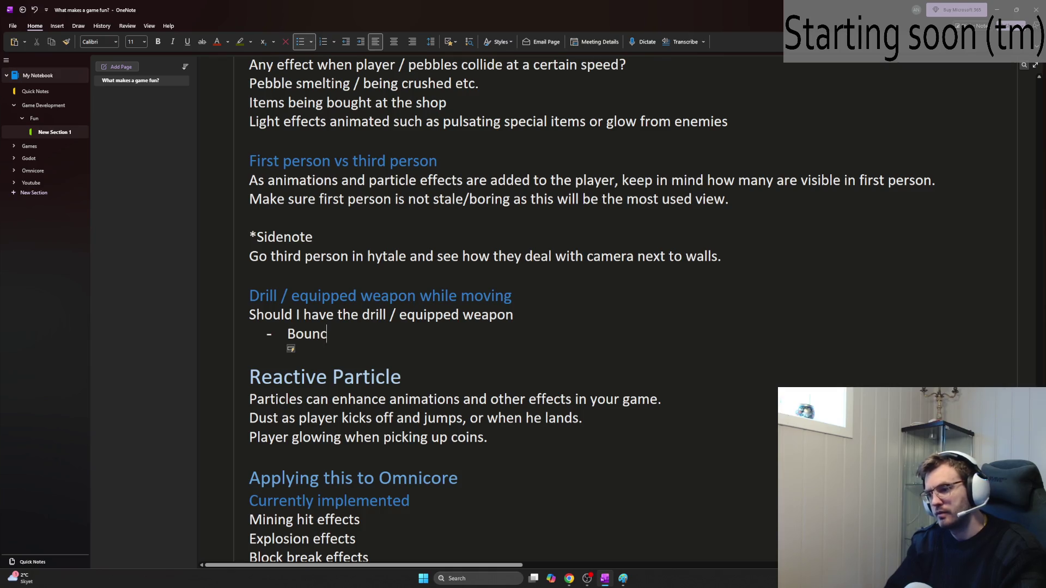
text(e a little)
Step: Add a bullet to angle opposite to movement, with an indented 'Have this scale with speed' line
key(Return)
text(Pitch down when )
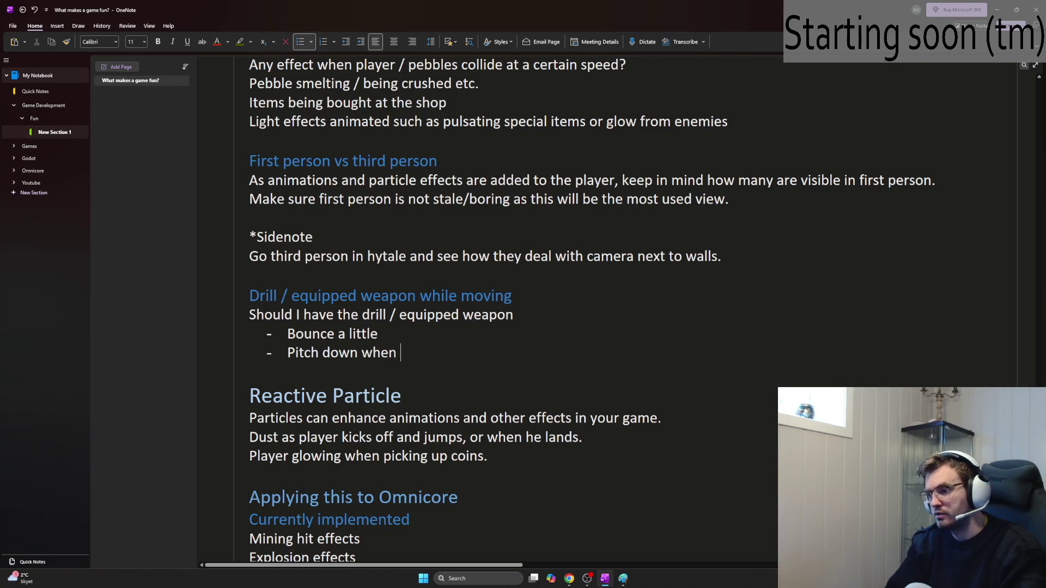
text(moving upwardsfa)
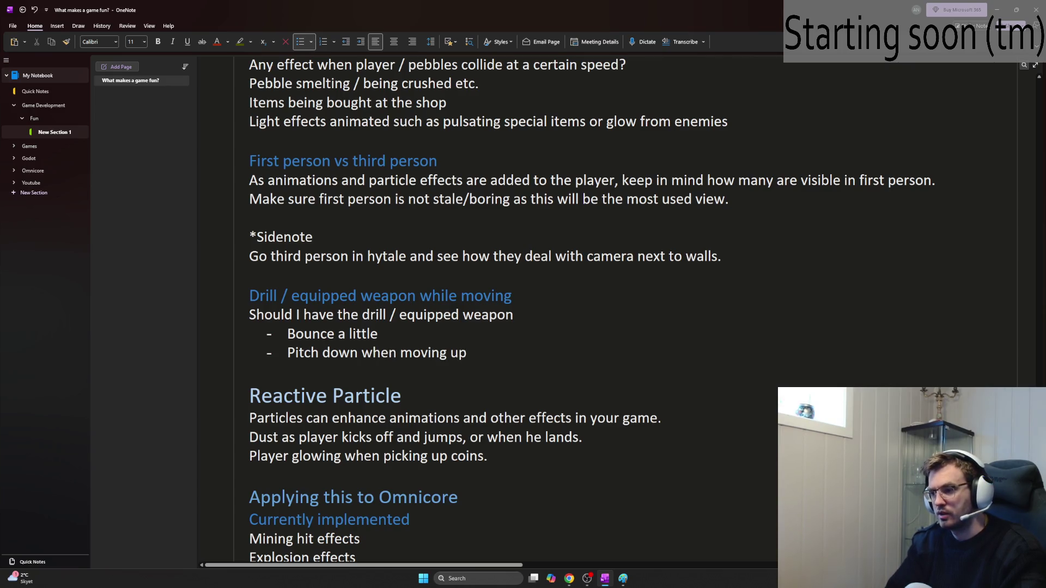
key(BackSpace)
key(BackSpace)
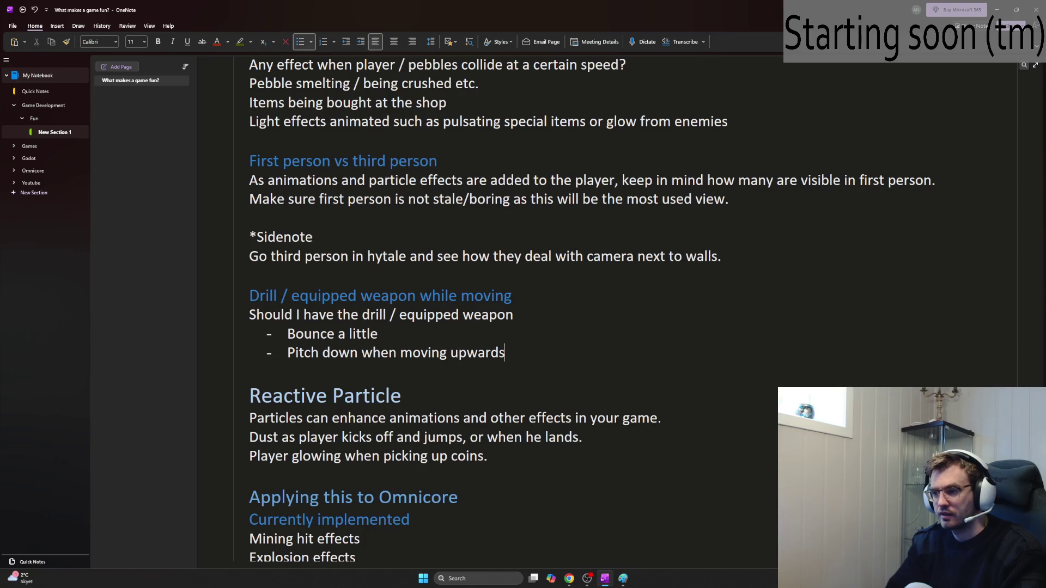
text( fast,)
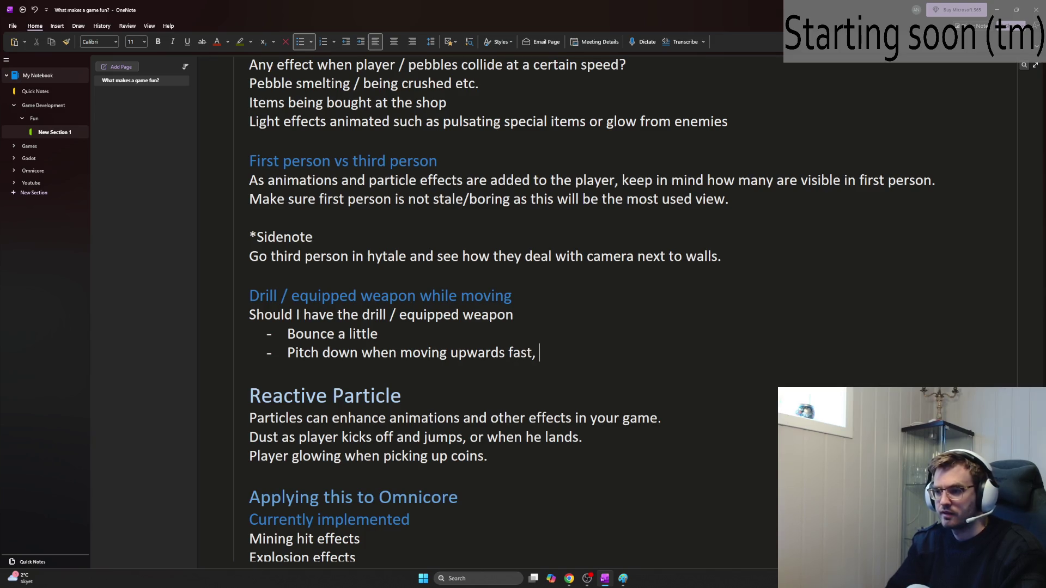
key(BackSpace)
key(BackSpace)
key(BackSpace)
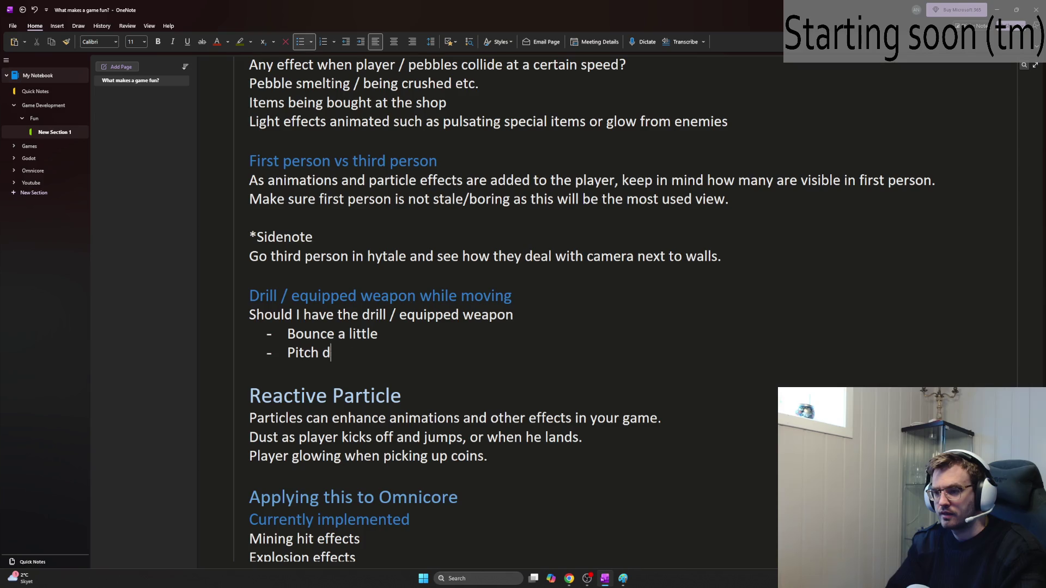
text(Angle )
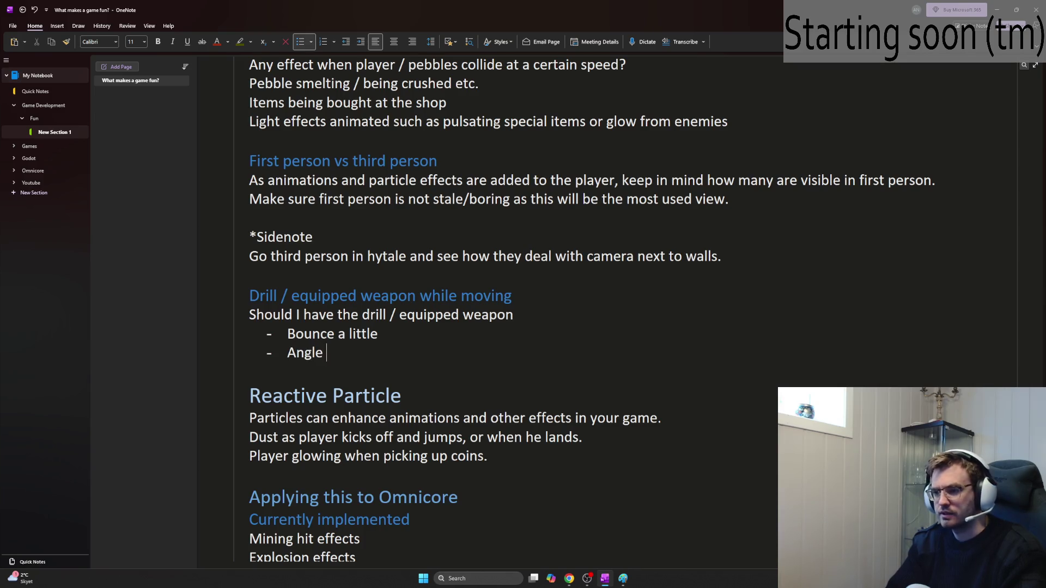
text(a bit in the opposite)
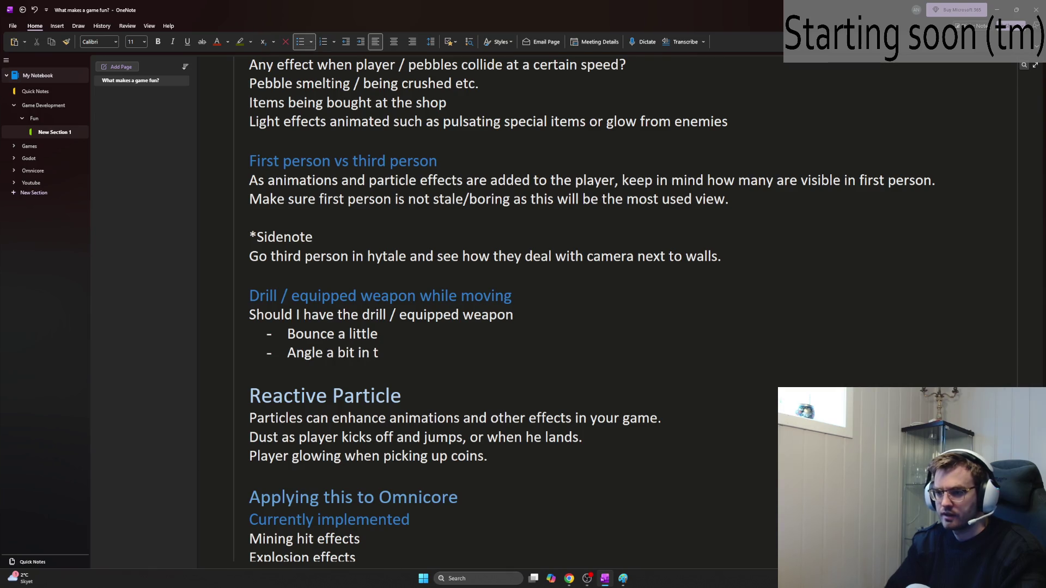
text( dire)
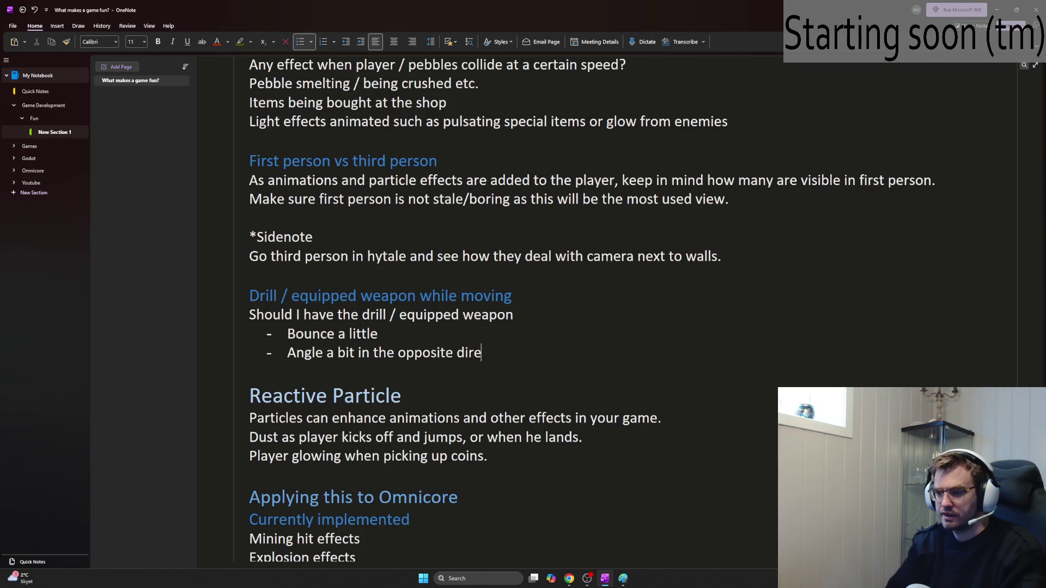
text(ction of )
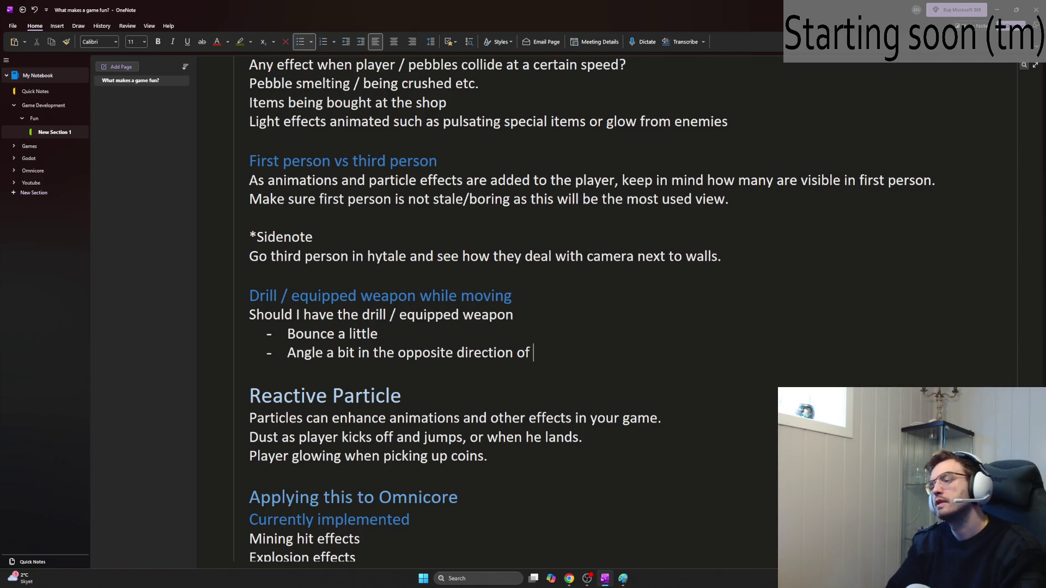
text(where we are moving)
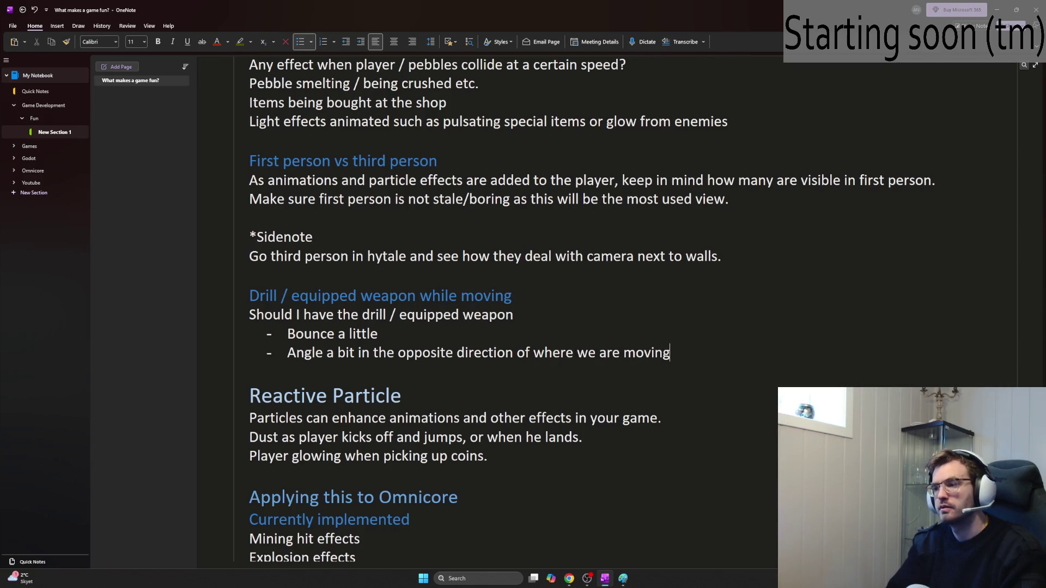
text(, e.)
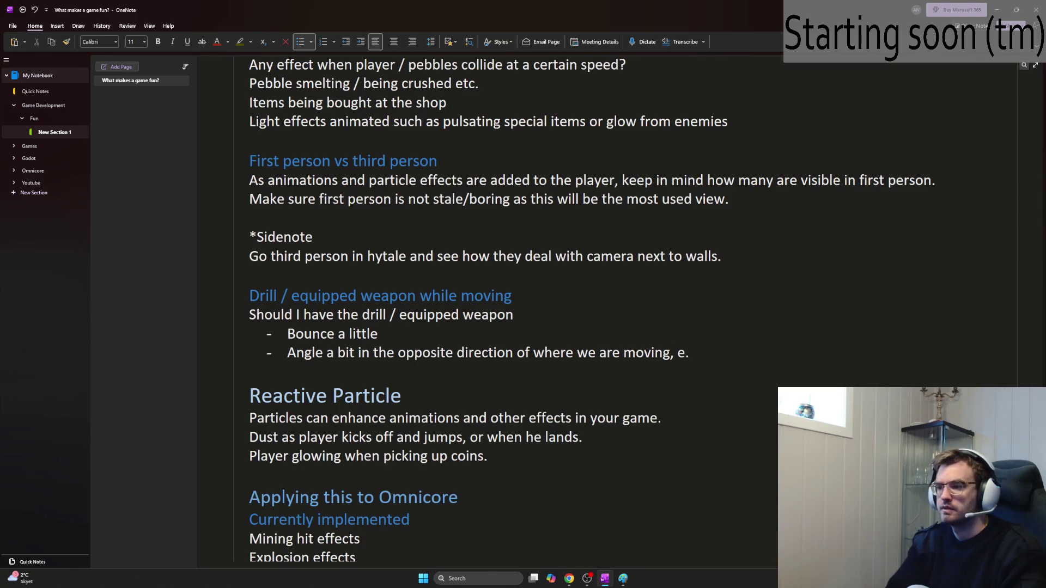
text(g. pitc)
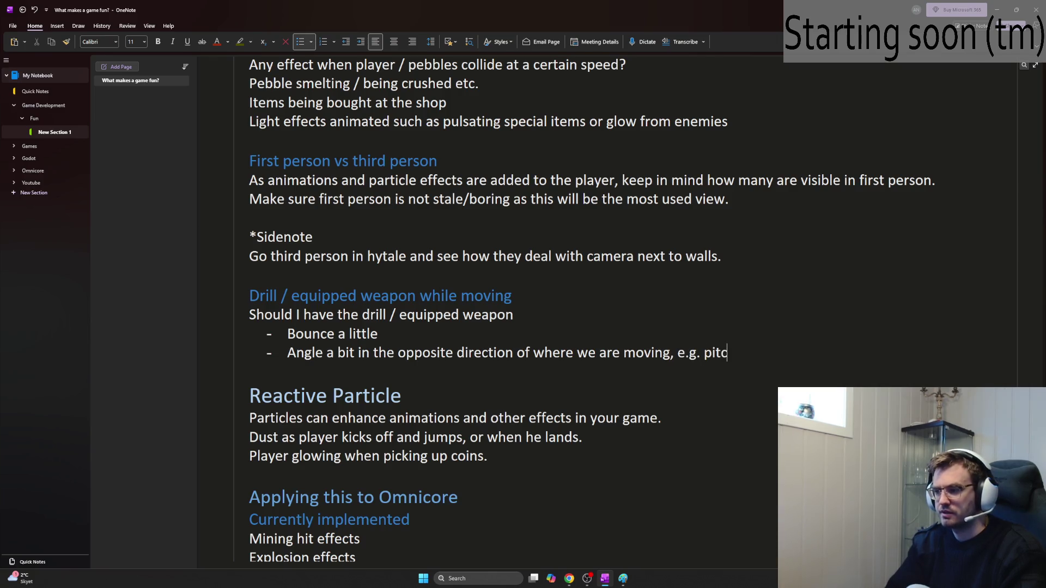
text(h down when moving up)
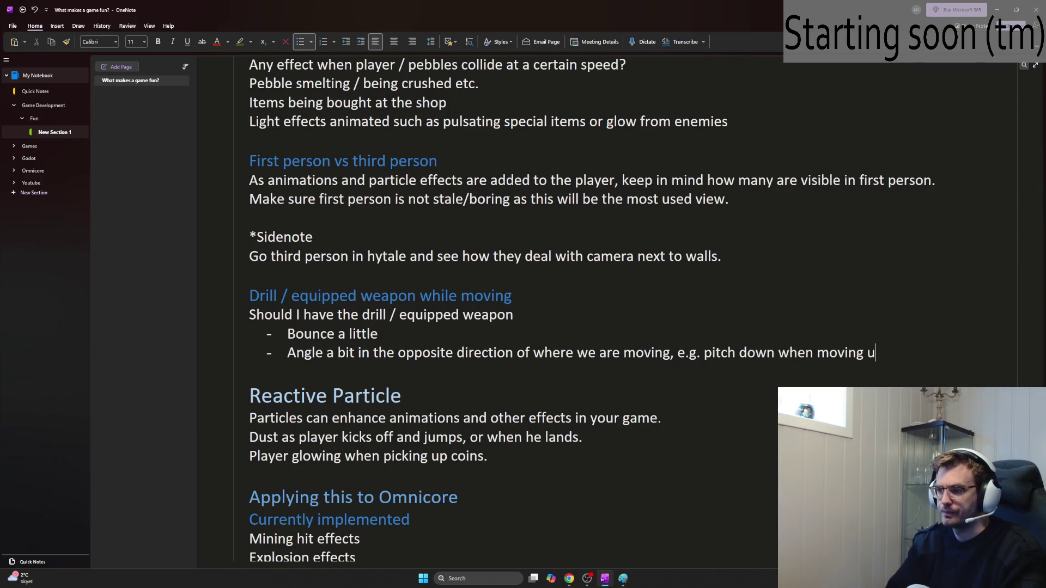
key(Return)
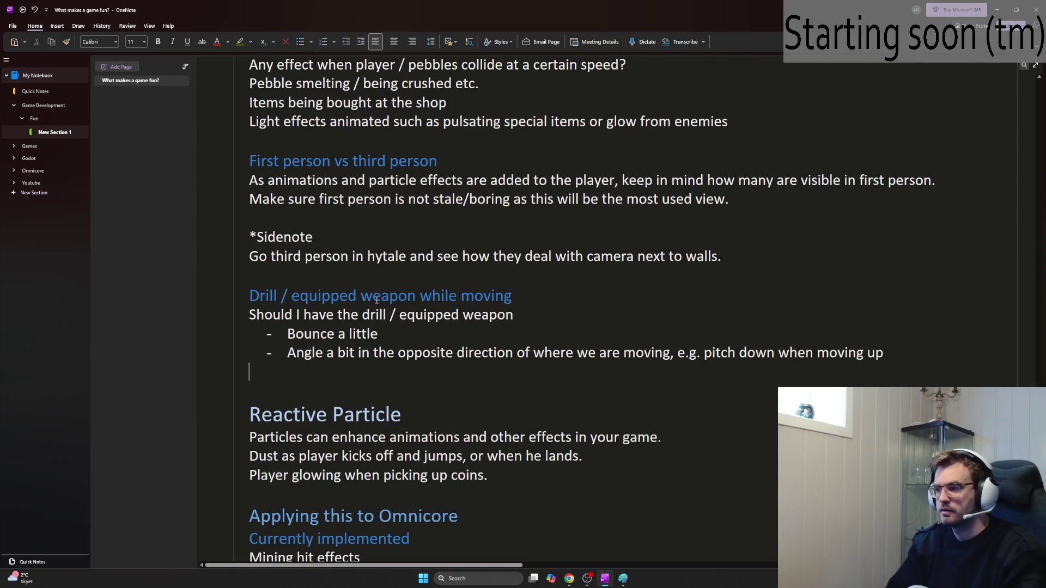
key(BackSpace)
text(. Have this scale with speed?)
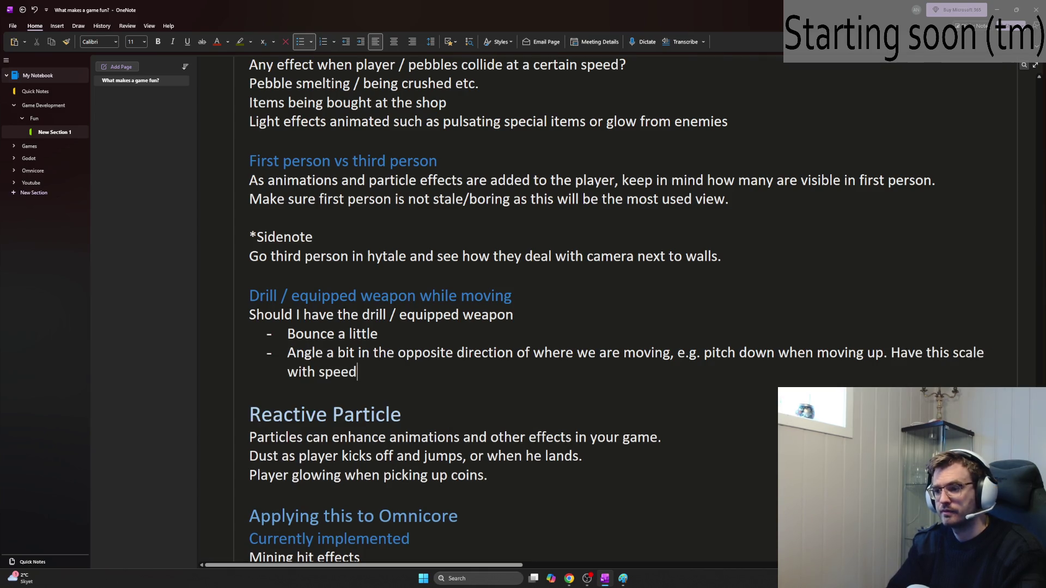
click(891, 353)
key(shift+Return)
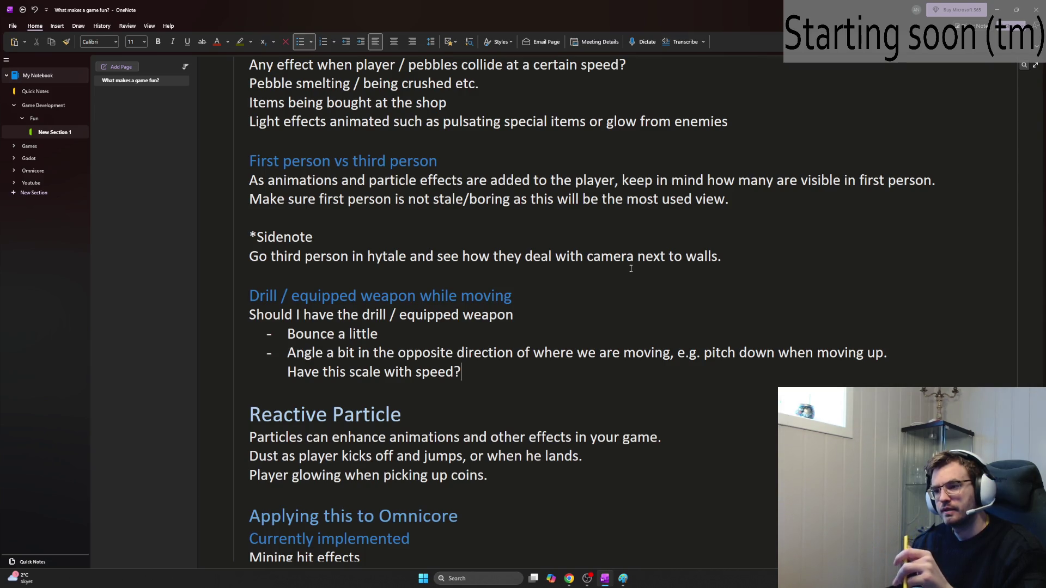
key(Return)
key(Return)
key(Return)
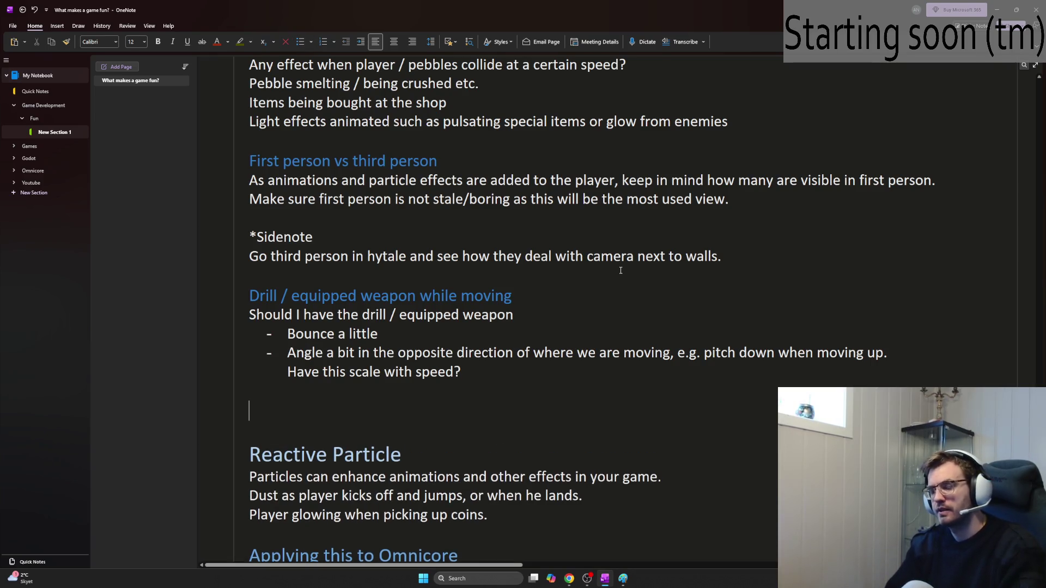
Step: Add the heading 'Player animation state holder'
text(A)
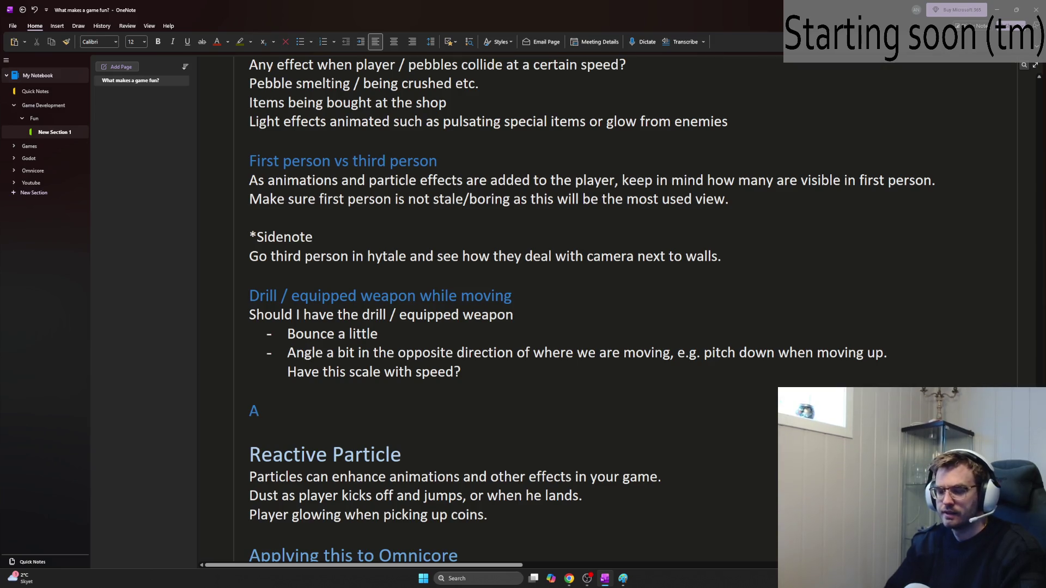
text(nimation)
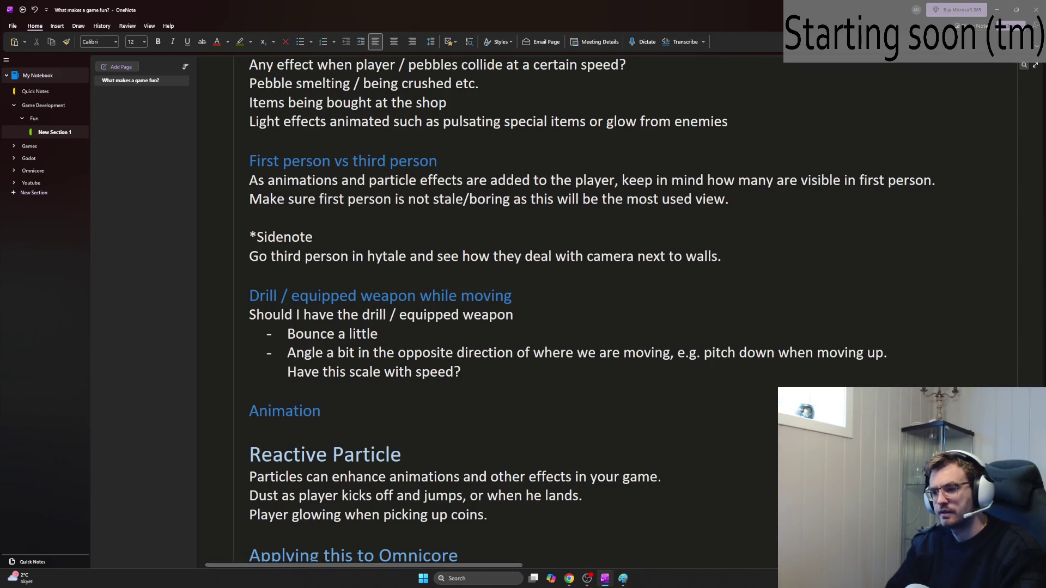
key(BackSpace)
key(BackSpace)
key(BackSpace)
text(Playe)
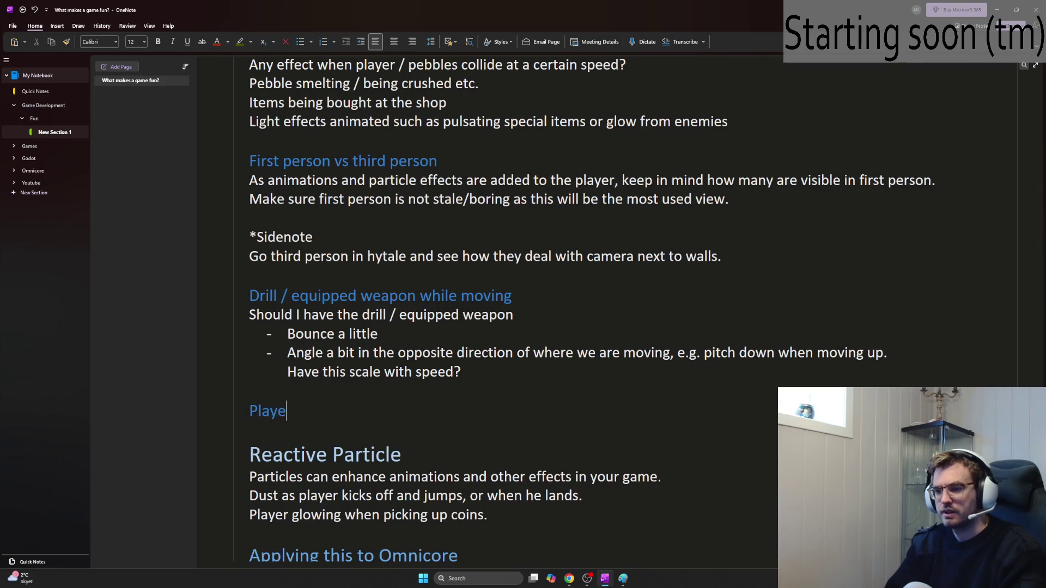
text(r animation state holder)
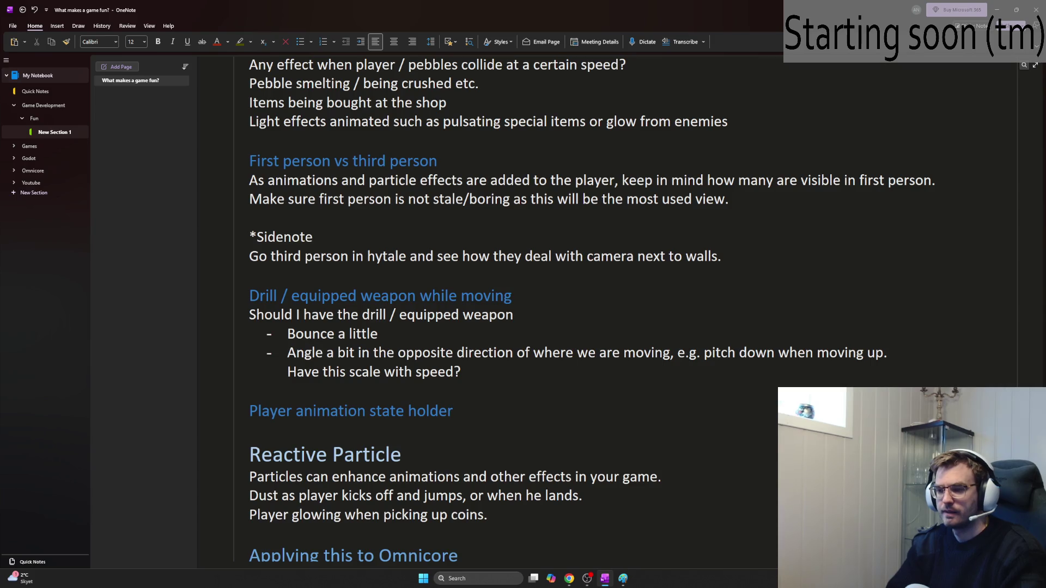
key(Return)
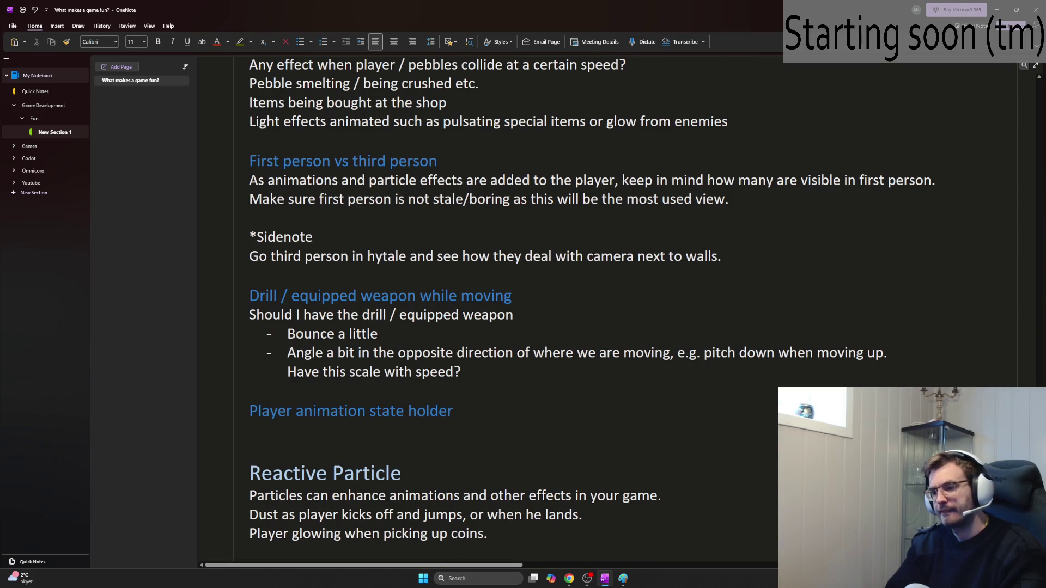
Step: Write a note asking whether several animations linked to the same states should become its children
text(If we are going tot h)
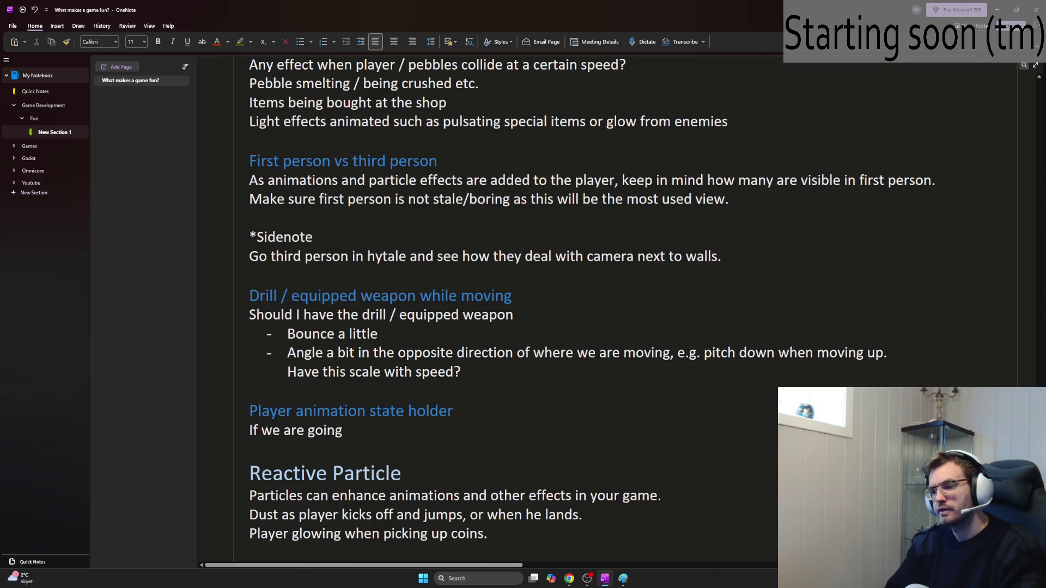
key(BackSpace)
key(BackSpace)
key(BackSpace)
text(have sep)
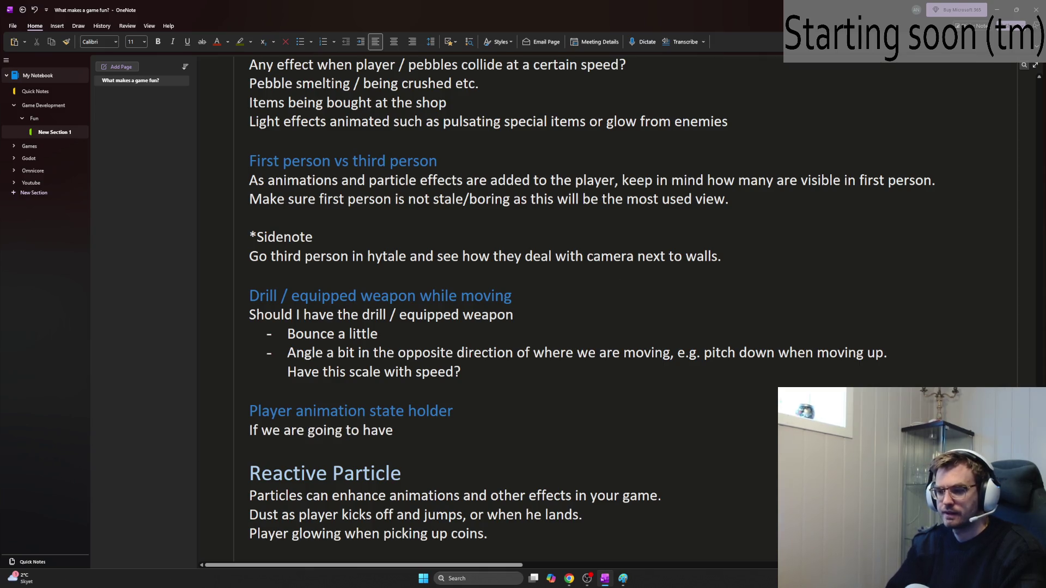
key(BackSpace)
text(v)
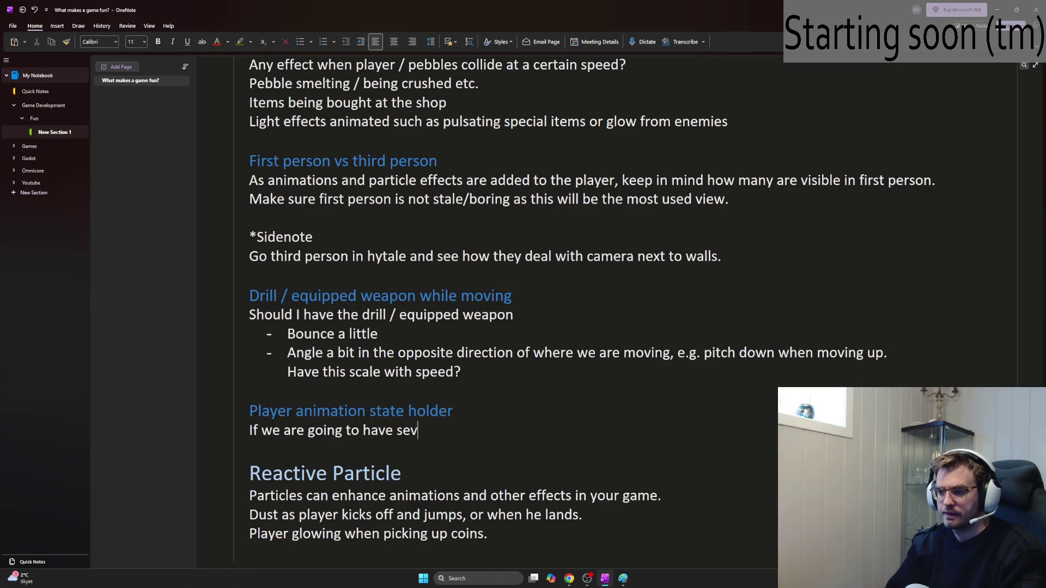
text(eral animati)
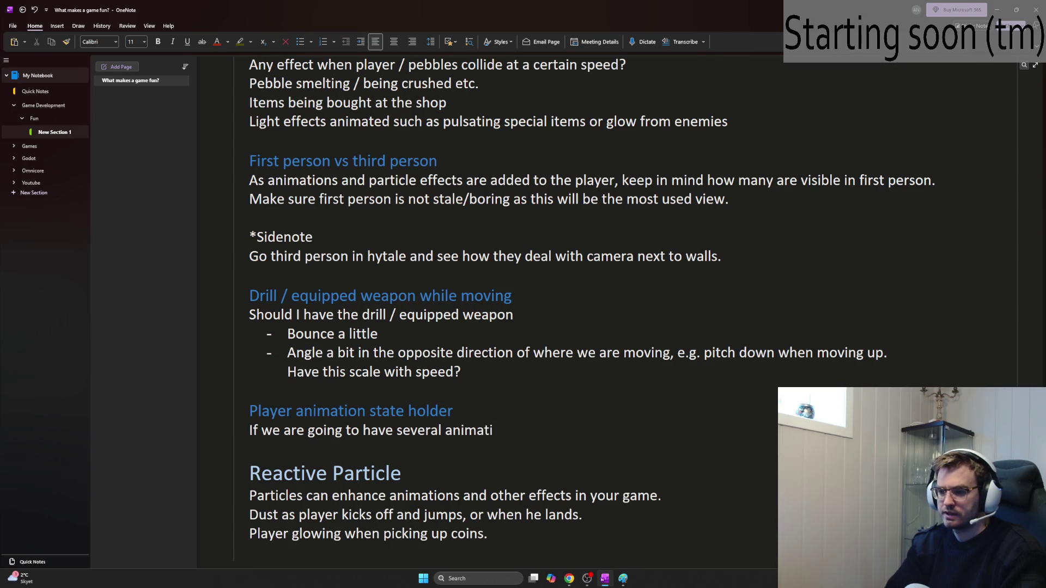
text(ons linked to the)
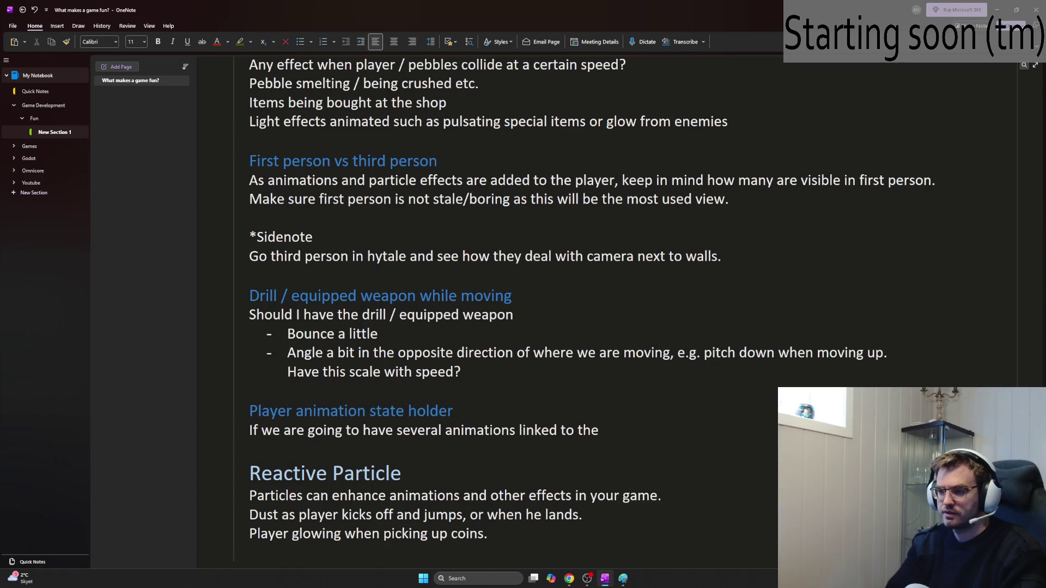
text( same states, should we just)
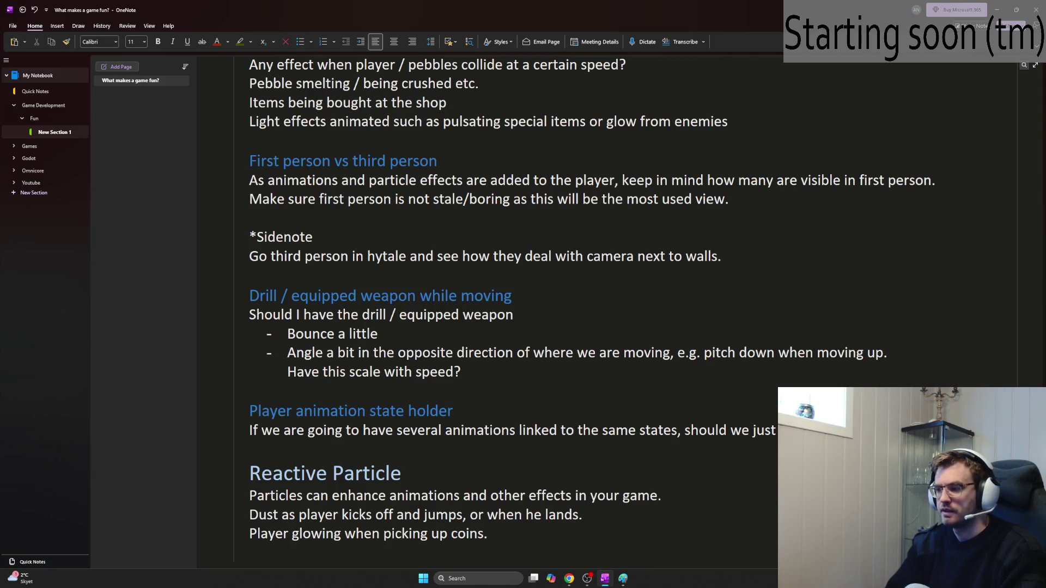
text( animation)
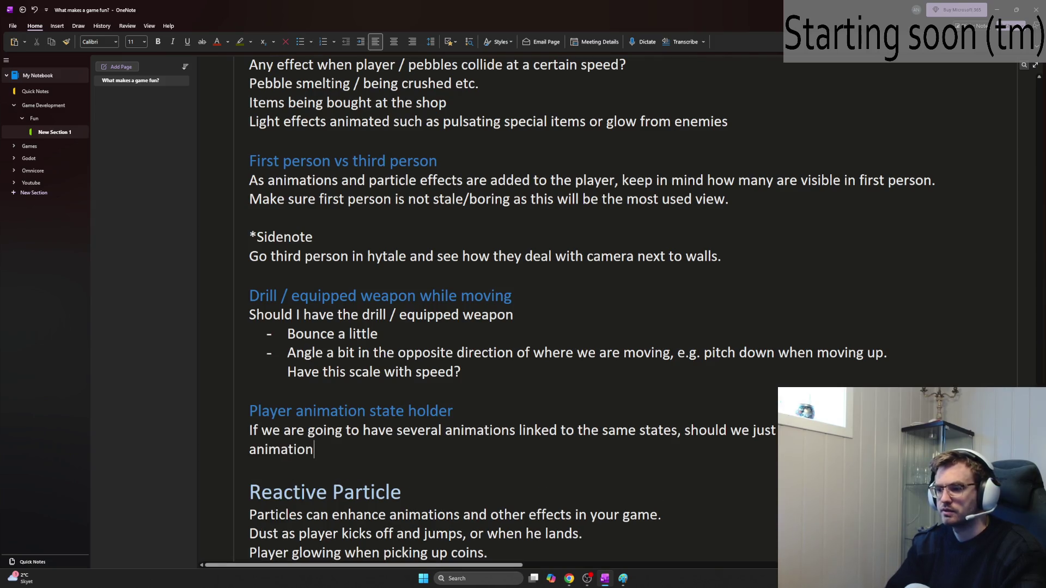
text(s children of this?)
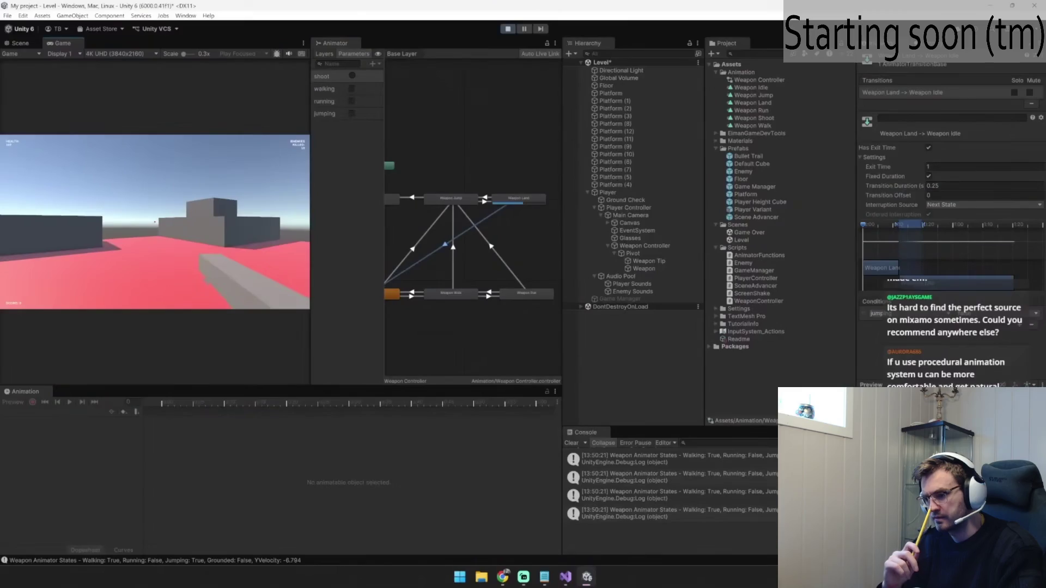
Step: Pause the YouTube stream at 5:44 on the WeaponController code showing the DrawBulletTrail coroutine
click(584, 252)
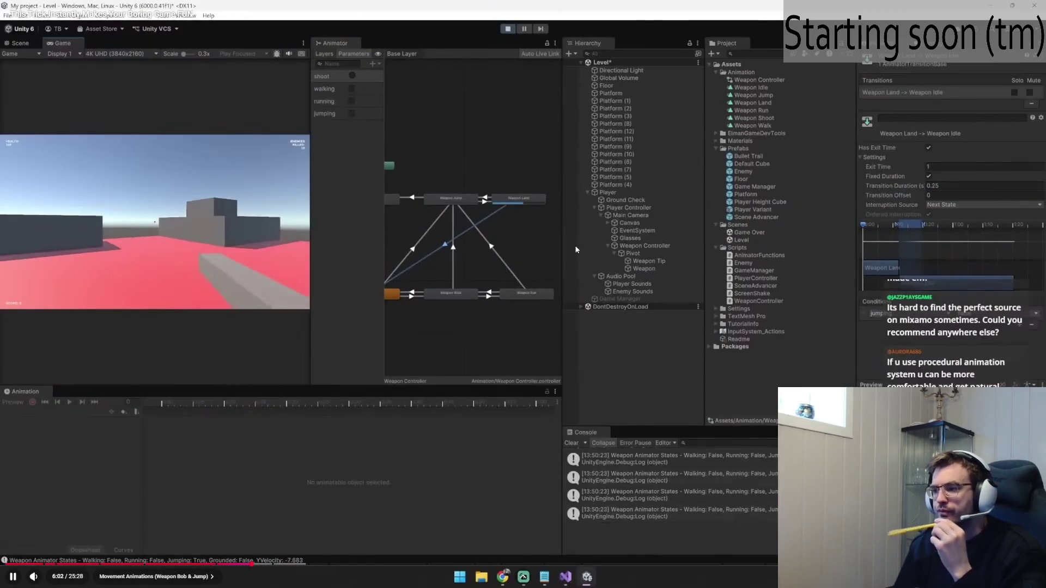
click(578, 242)
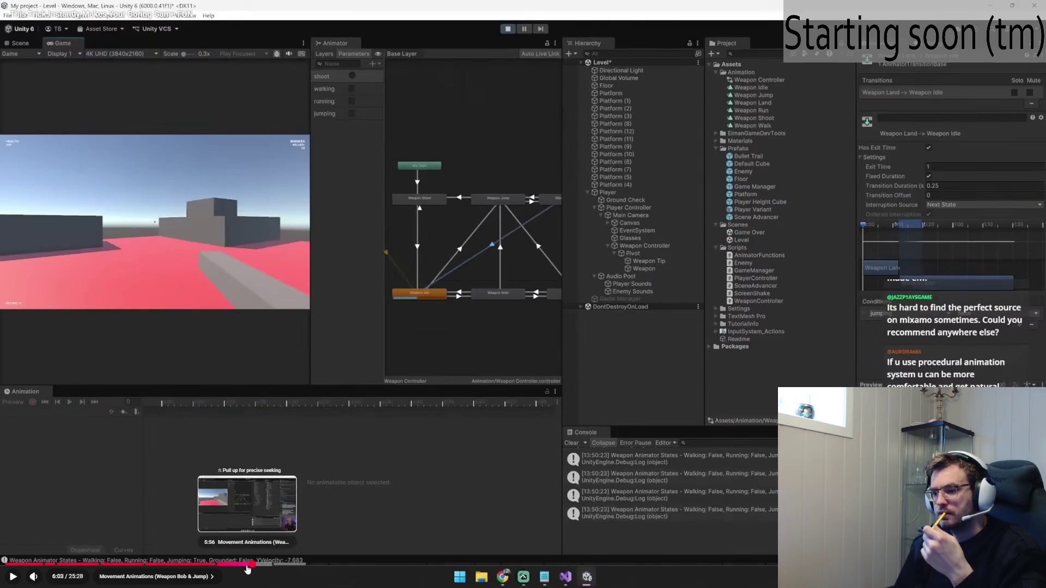
click(249, 565)
key(Left)
key(Left)
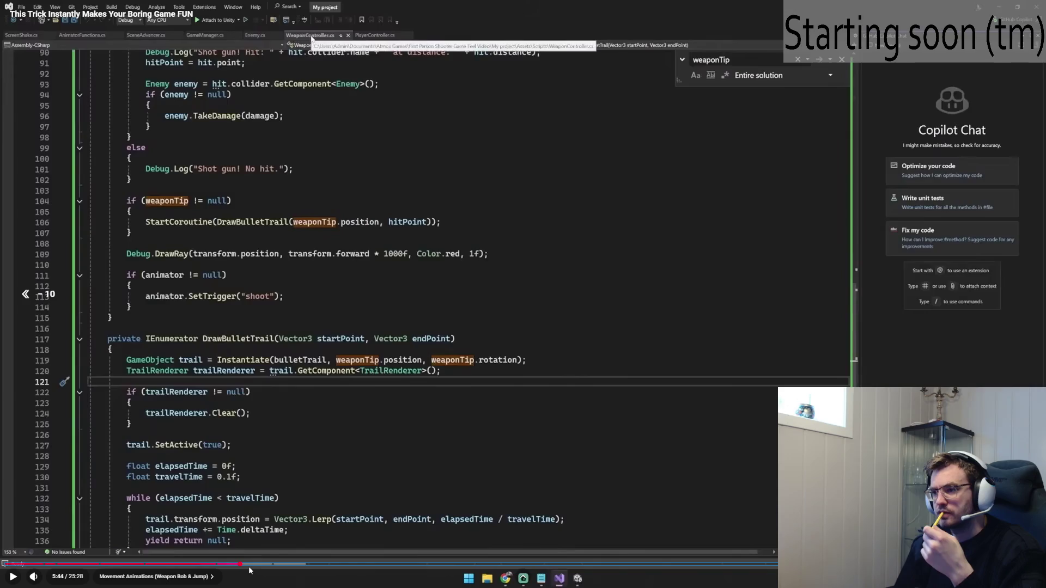
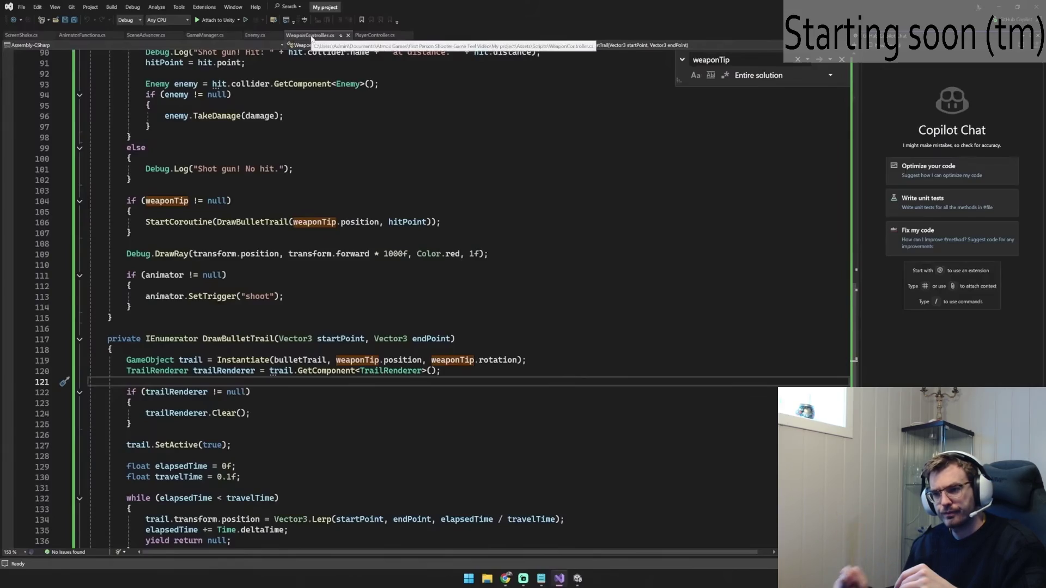
Step: Pause the tutorial on the WeaponController bullet-trail code, then play it on at 2x speed
click(187, 187)
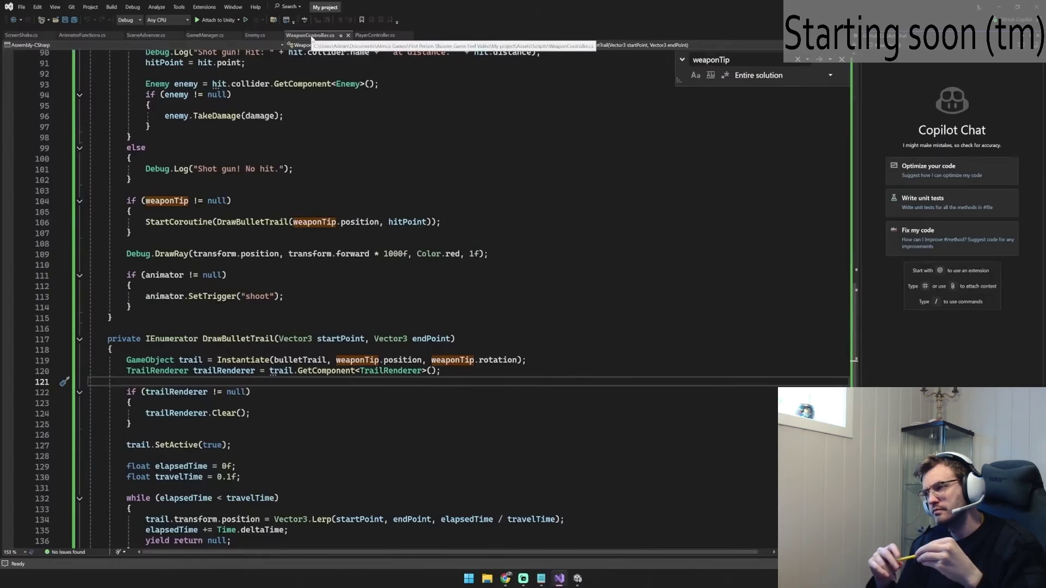
mouse_move(213, 190)
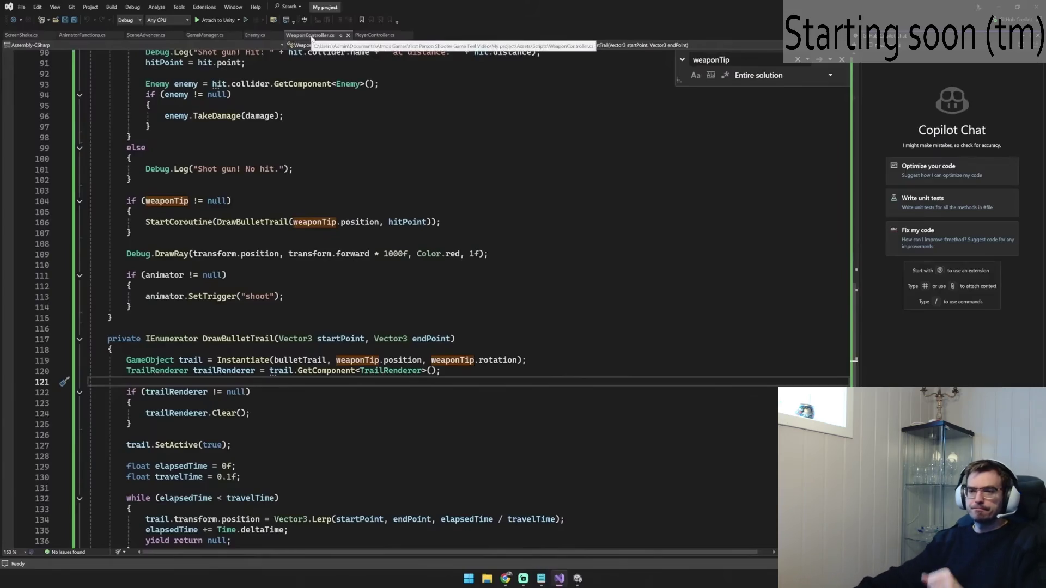
mouse_move(516, 129)
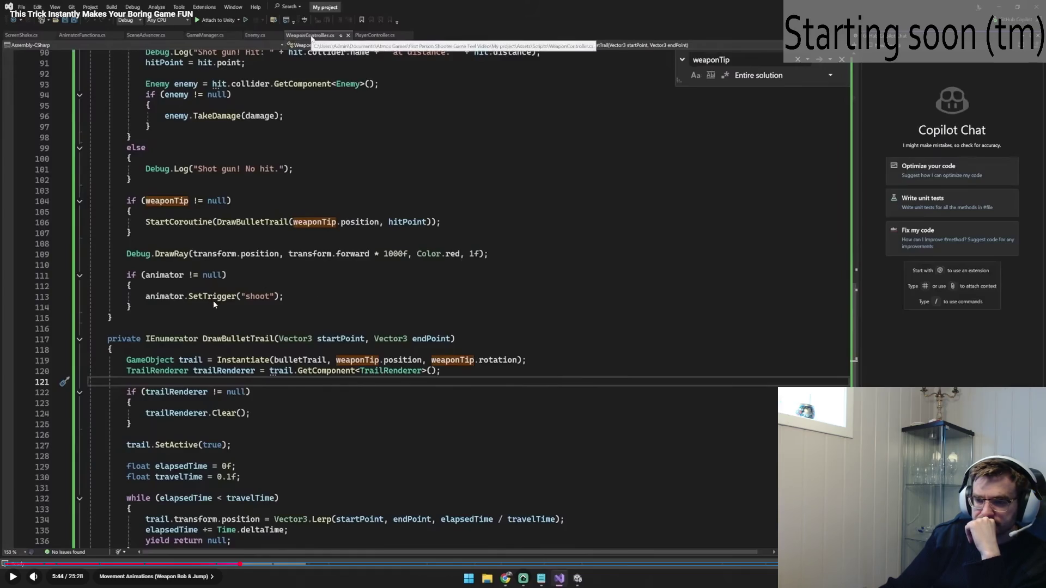
drag(213, 300, 213, 299)
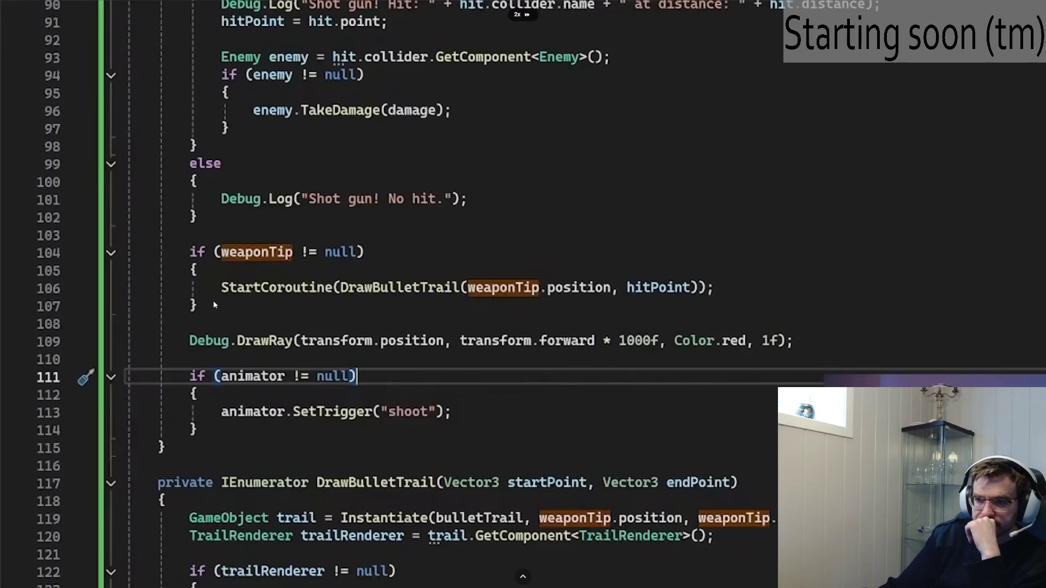
Step: Pause, resume, then jump the tutorial back a few seconds to replay it
click(230, 298)
click(230, 298)
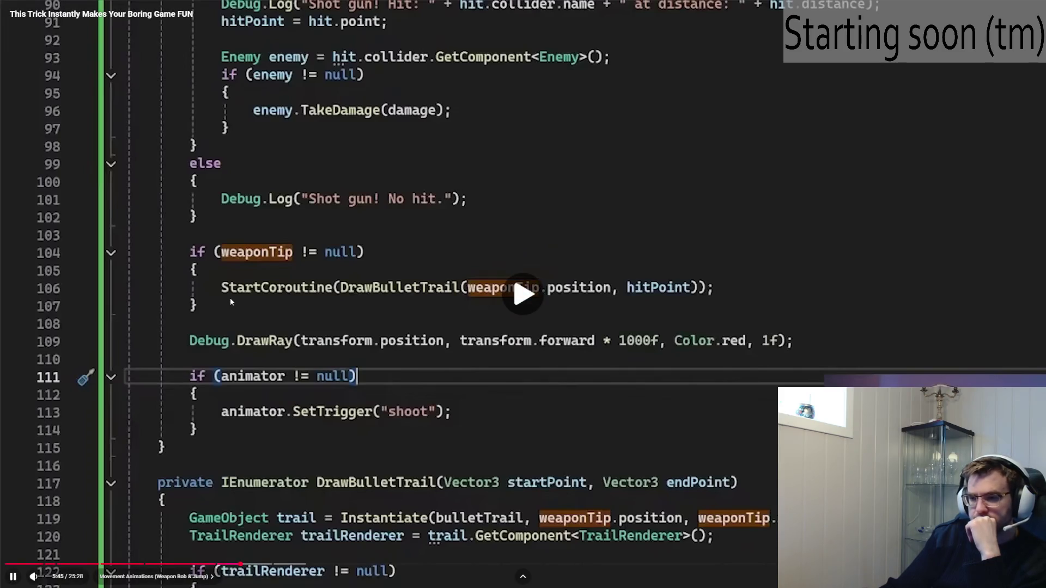
key(Left)
key(Left)
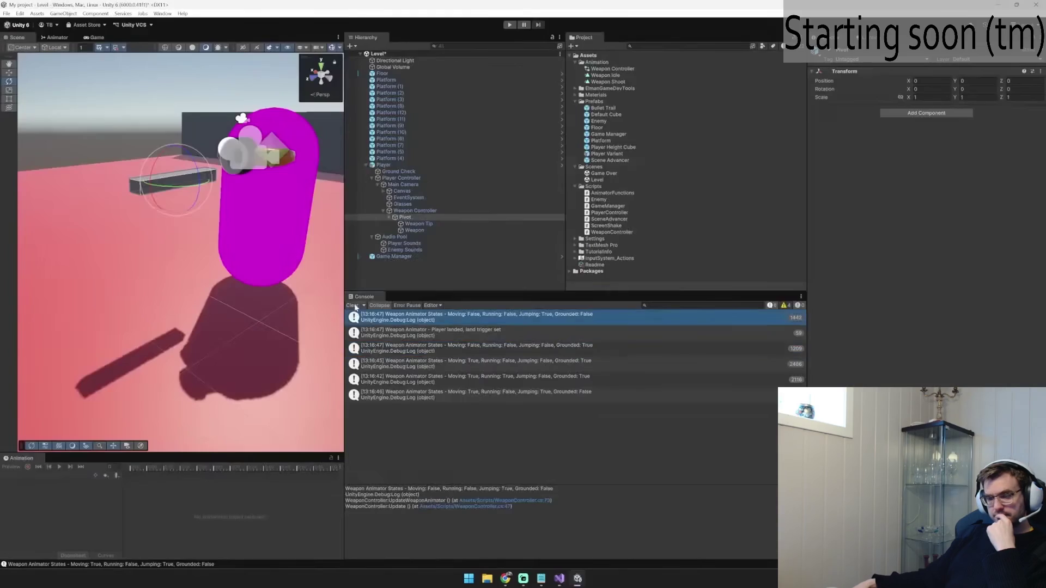
Step: Drag and click through items in the editor windows
mouse_move(350, 317)
mouse_down()
mouse_move(786, 308)
mouse_move(784, 430)
mouse_up()
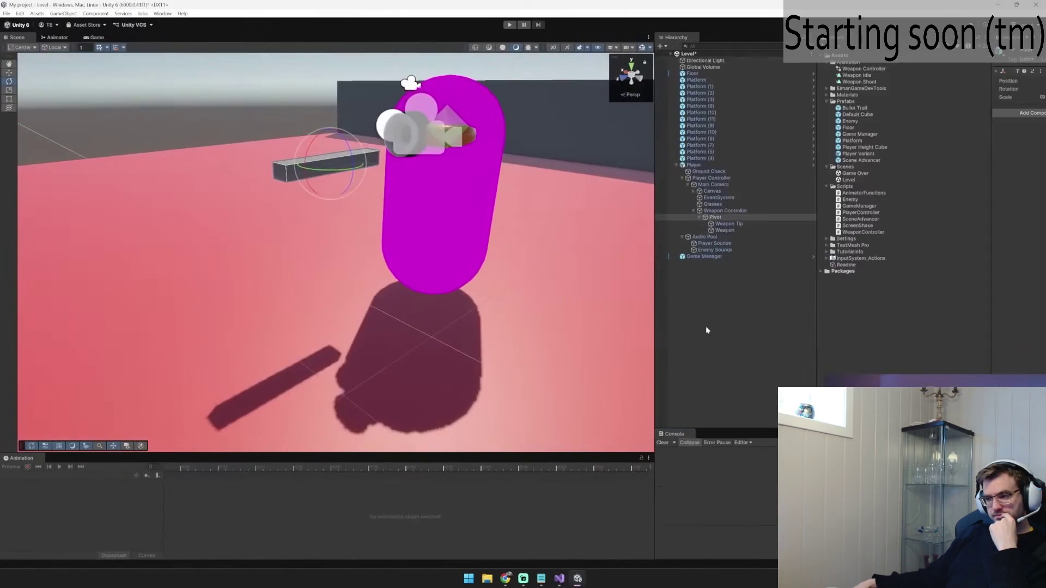
drag(653, 324, 631, 324)
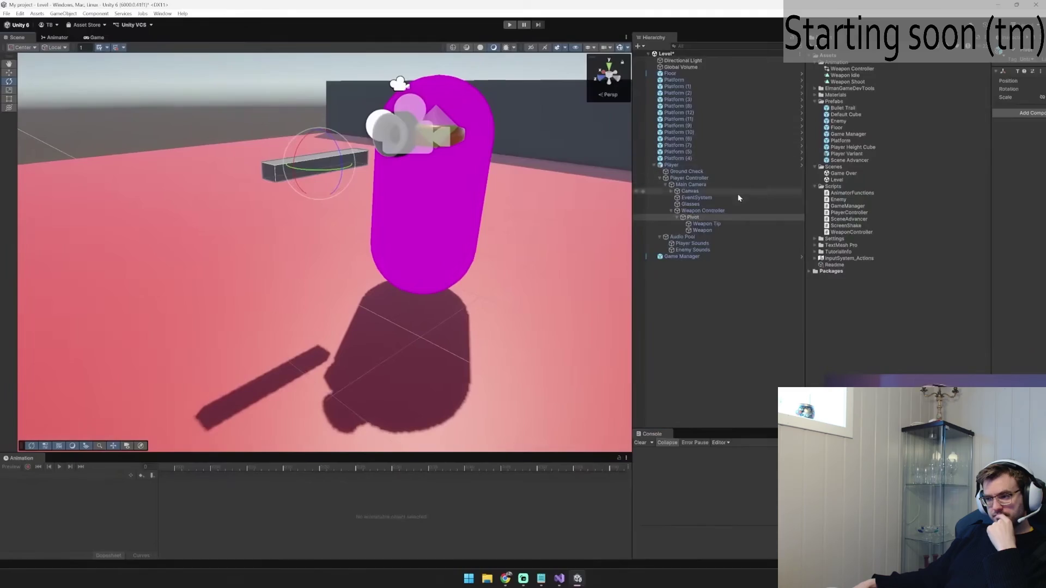
click(735, 211)
click(67, 38)
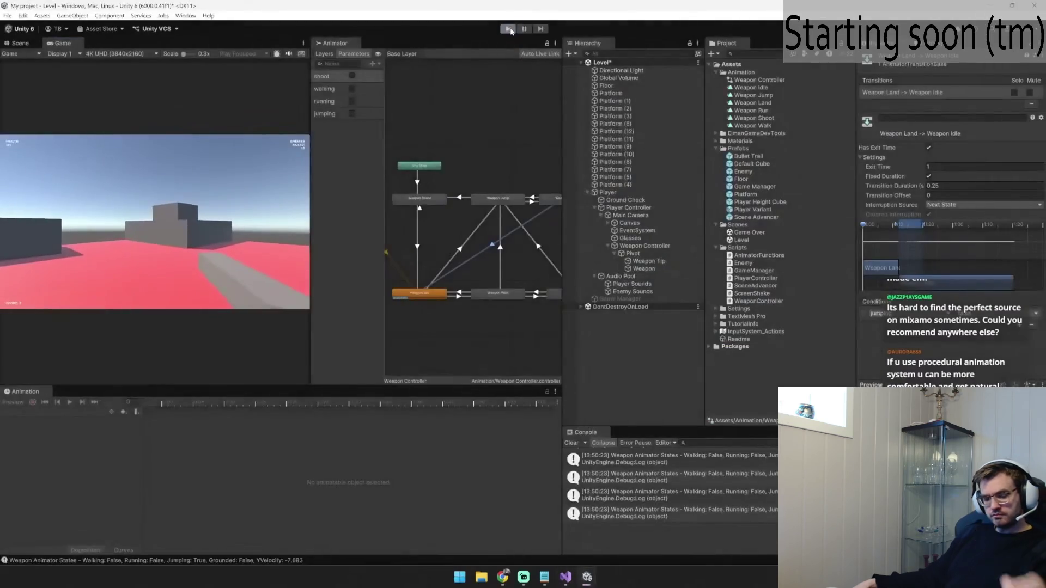
click(66, 412)
click(69, 433)
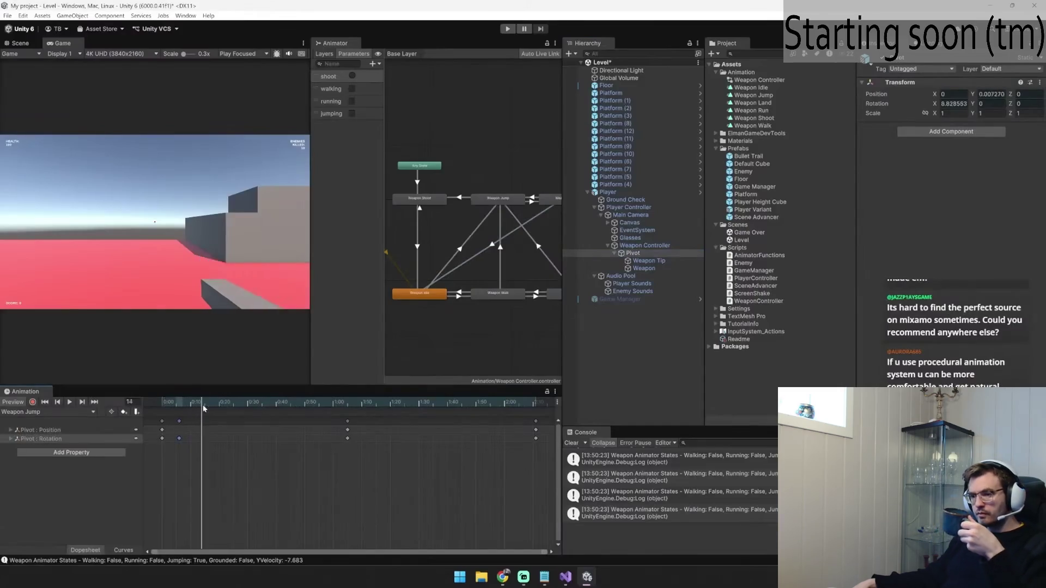
Step: Enter Play mode with Ctrl+P and test moving (W) and jumping (Space)
key(ctrl+p)
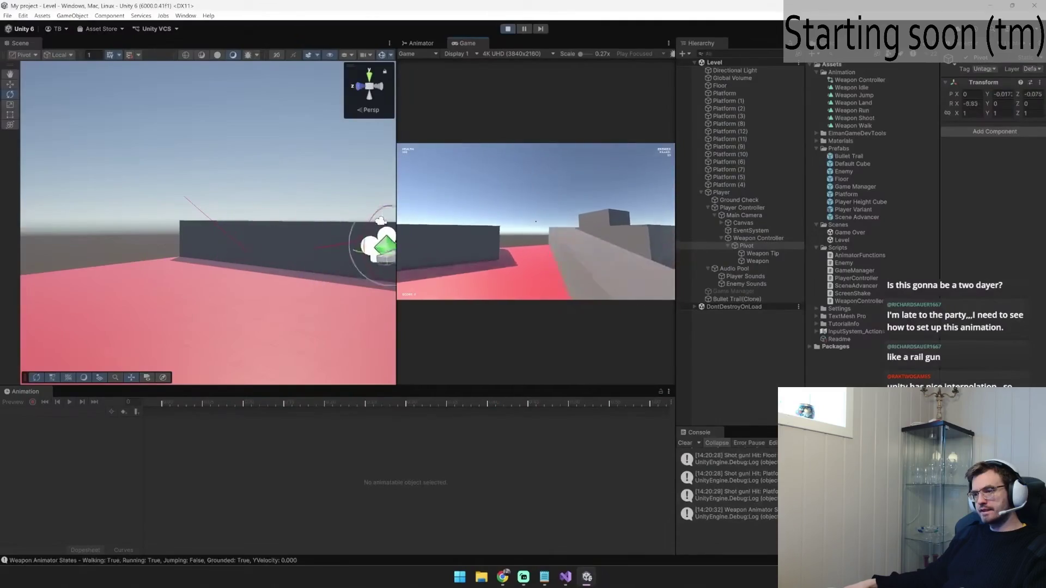
key(w)
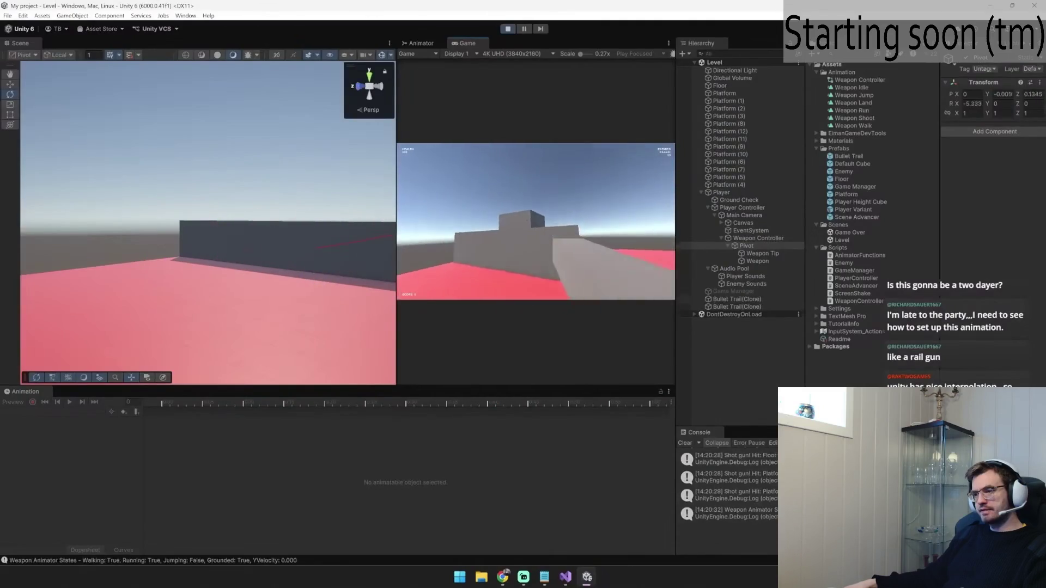
key(space)
key(w)
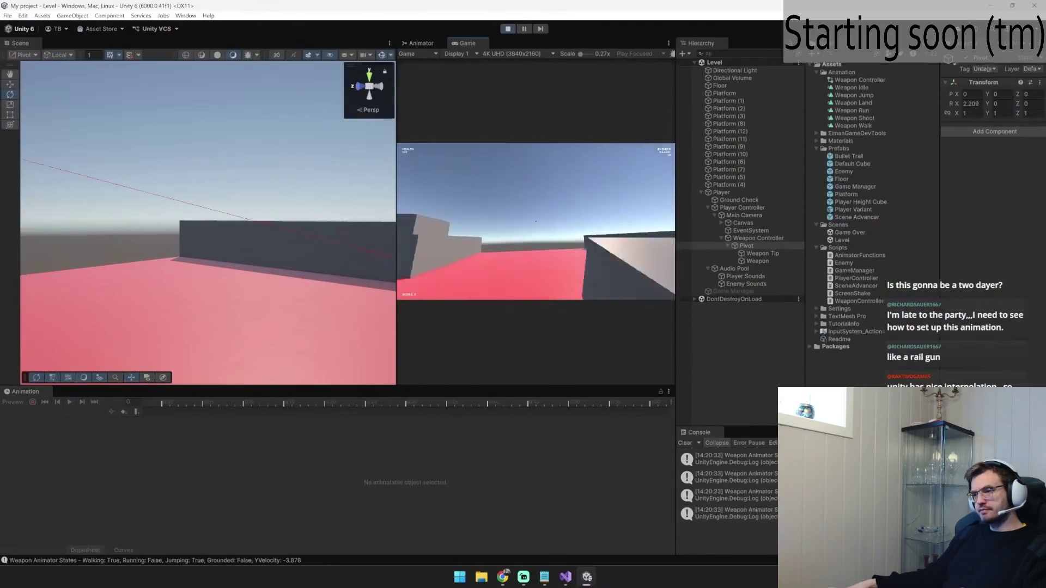
key(space)
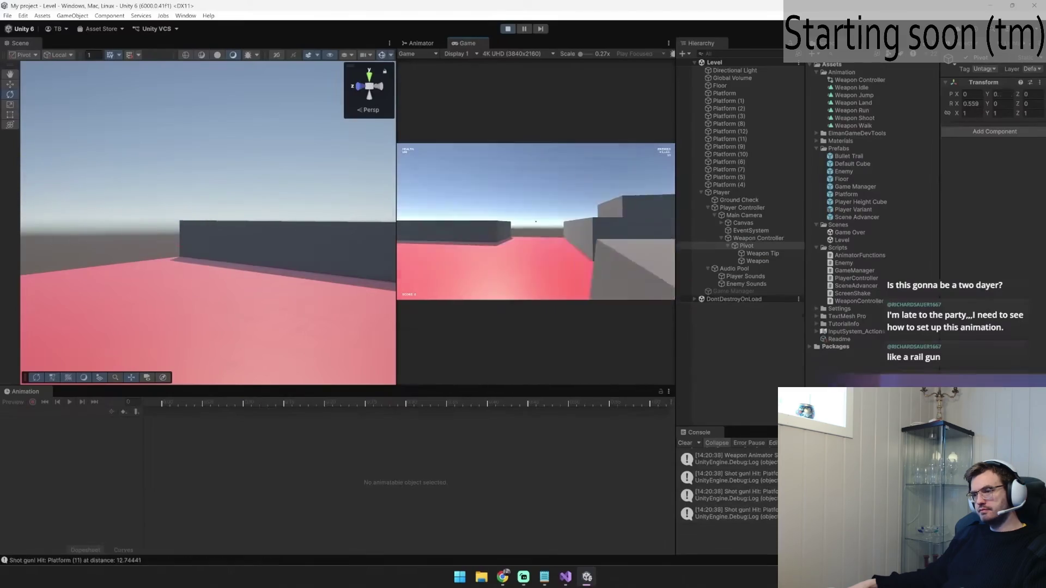
click(536, 221)
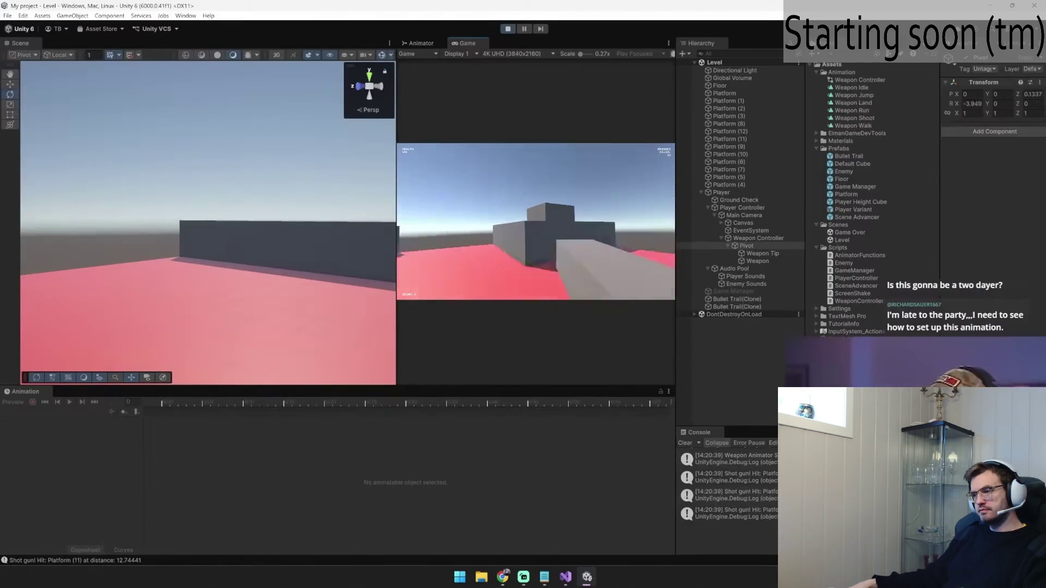
click(536, 221)
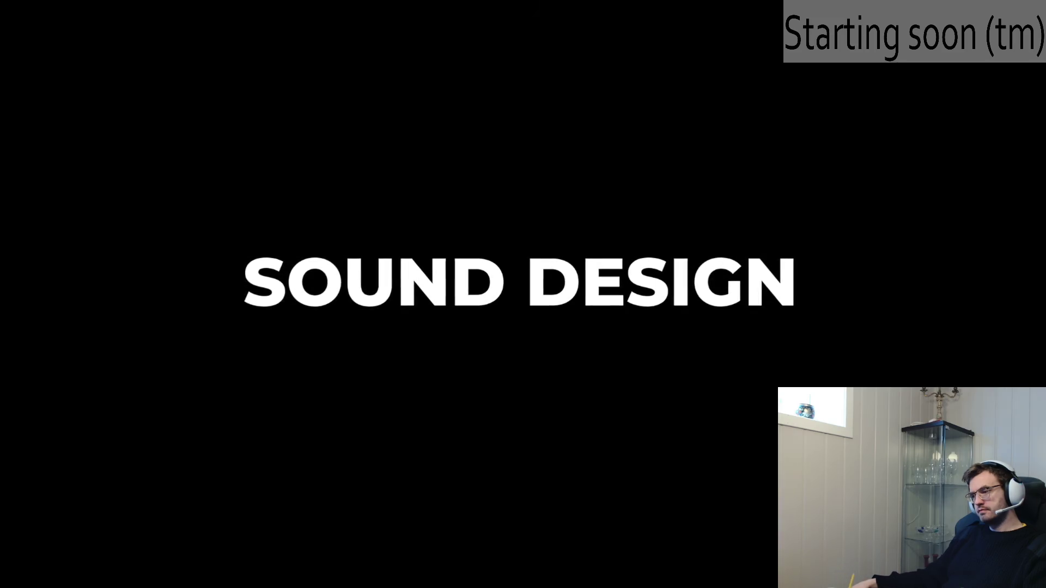
Step: Type ', shoot sounds' and adjust selections in the open window
text(, shoot sounds)
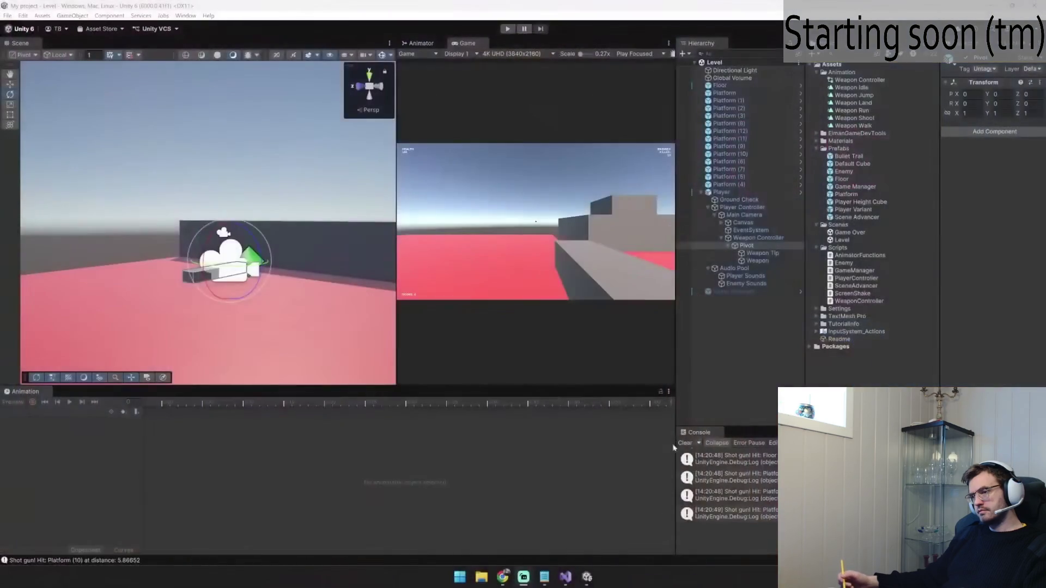
click(685, 443)
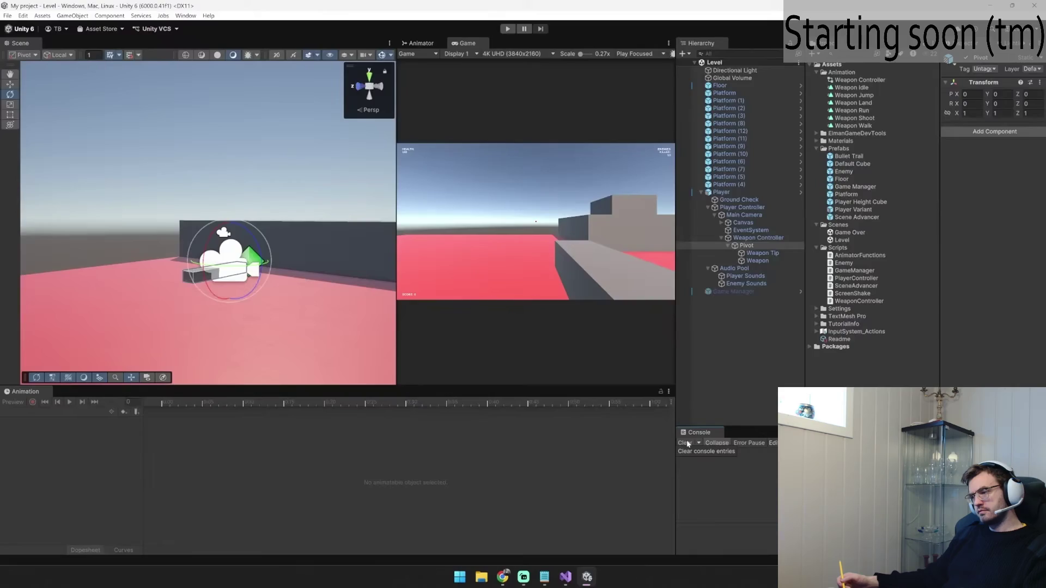
click(777, 238)
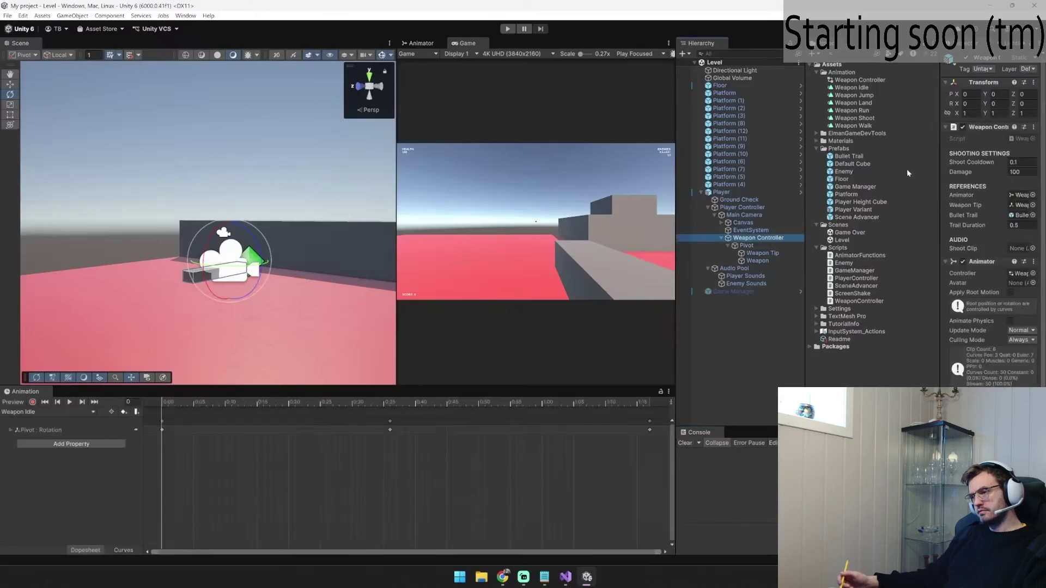
click(954, 127)
click(945, 137)
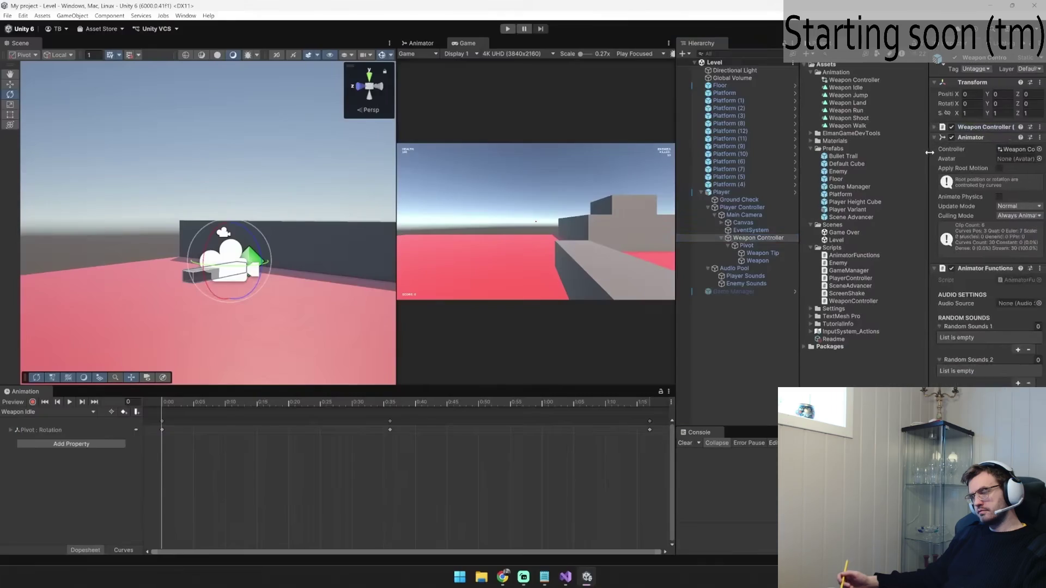
drag(941, 146, 821, 153)
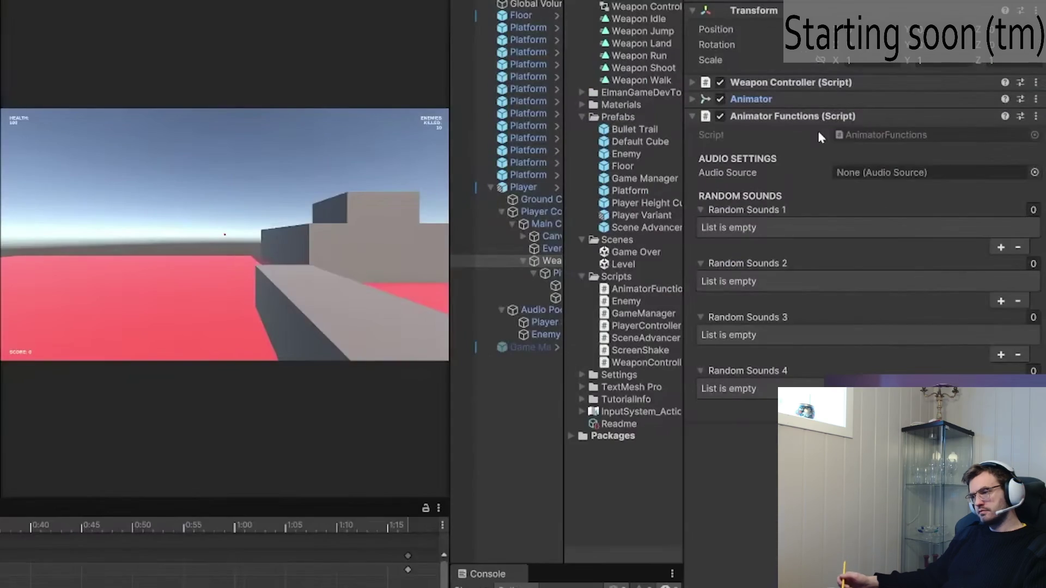
double_click(913, 134)
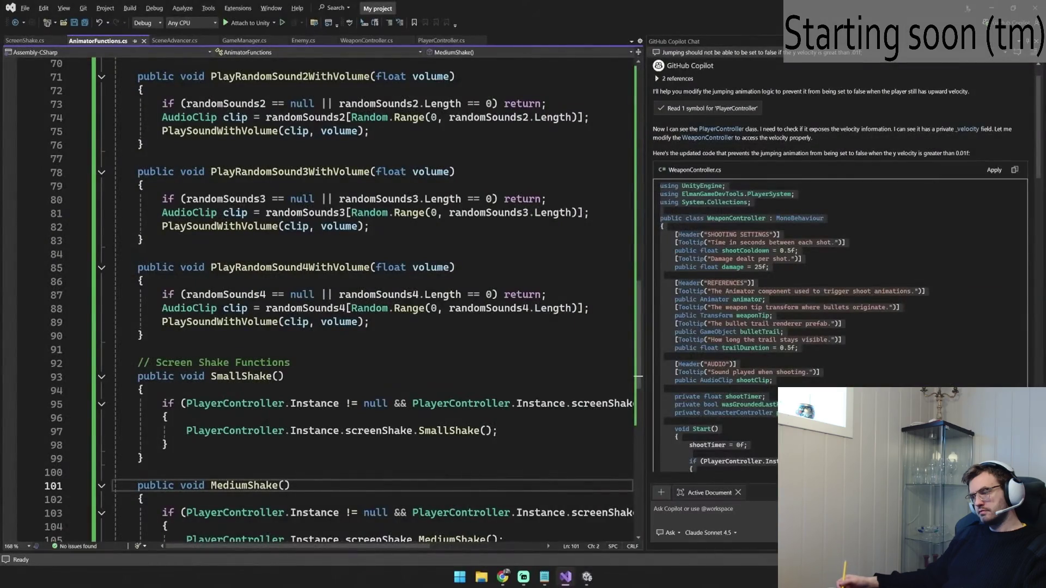
Step: Scroll through the view and Alt+Tab away and back while the tutorial plays
scroll(344, 300, up, 13)
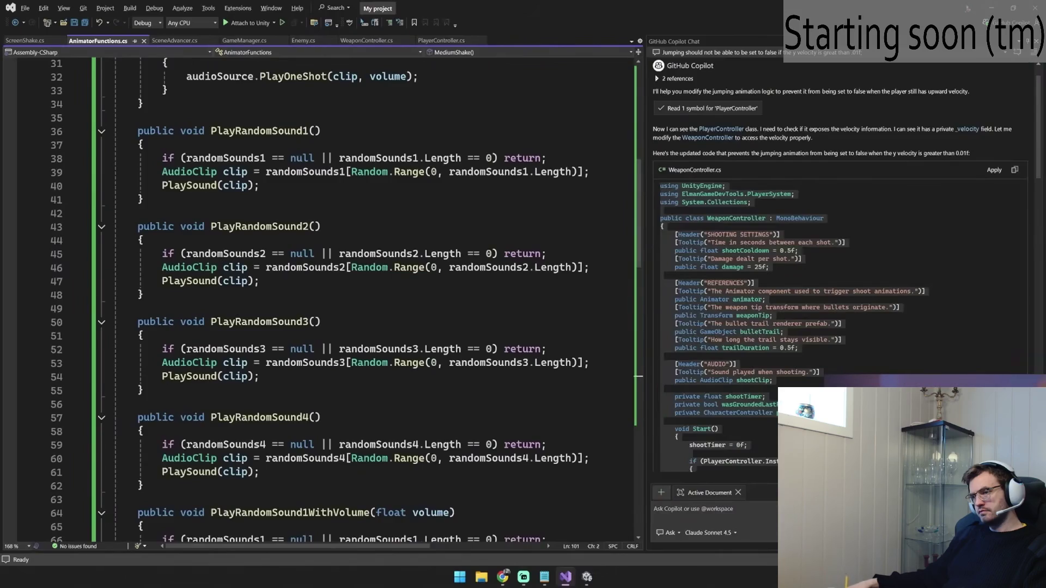
scroll(346, 300, up, 3)
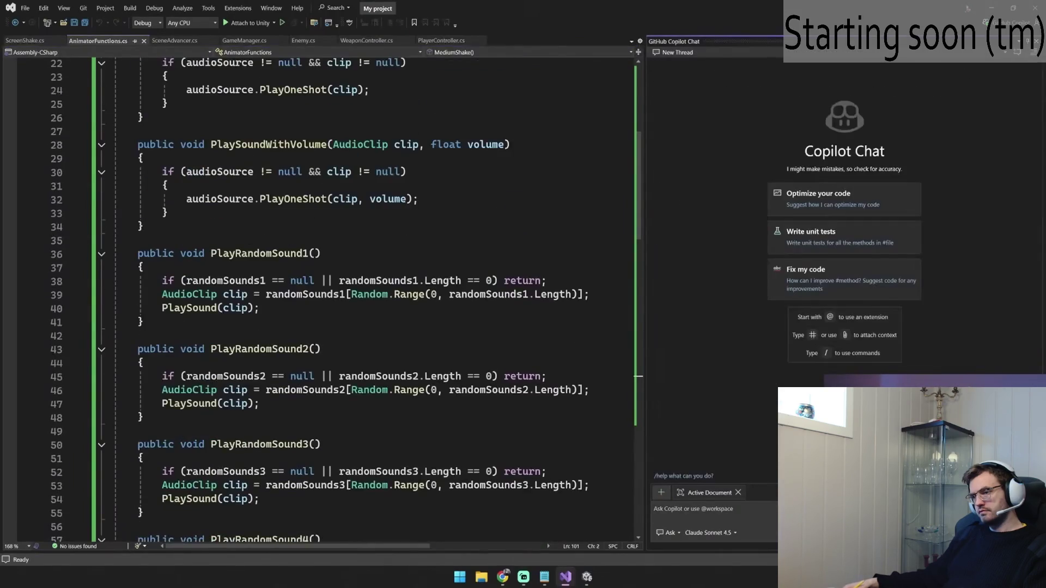
scroll(343, 299, up, 7)
scroll(343, 299, down, 20)
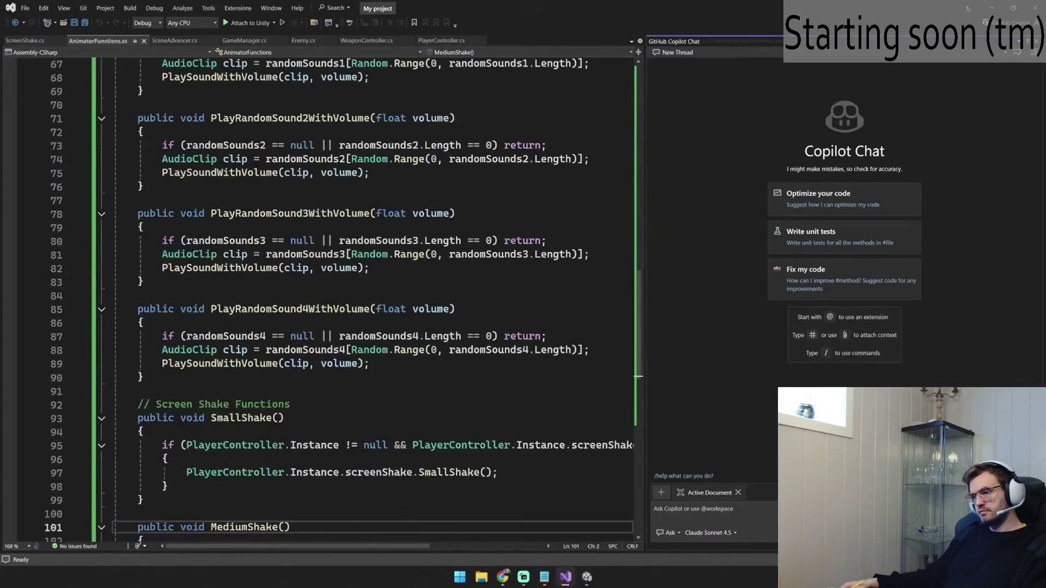
scroll(343, 300, down, 8)
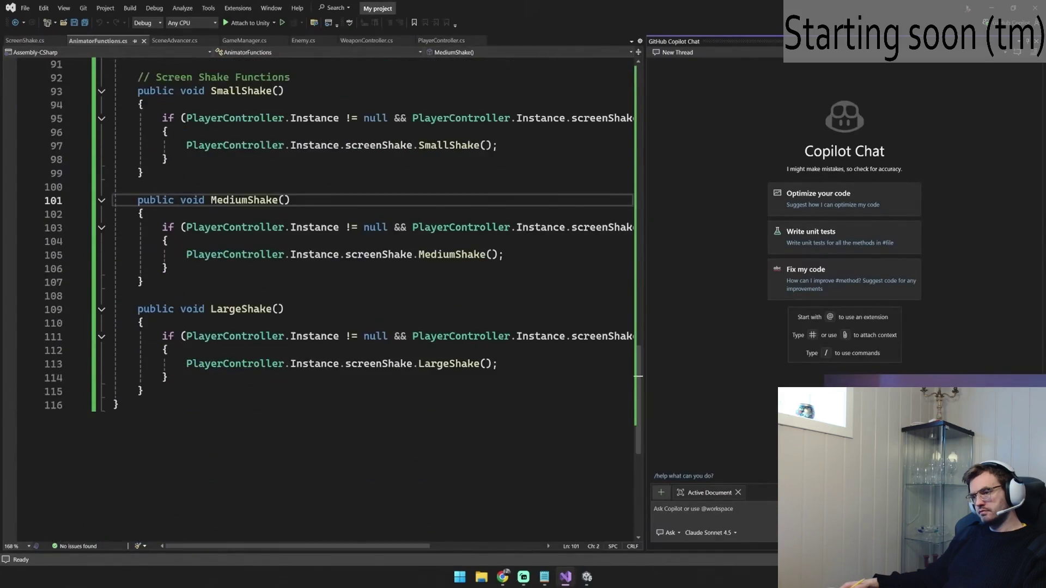
key(alt+Tab)
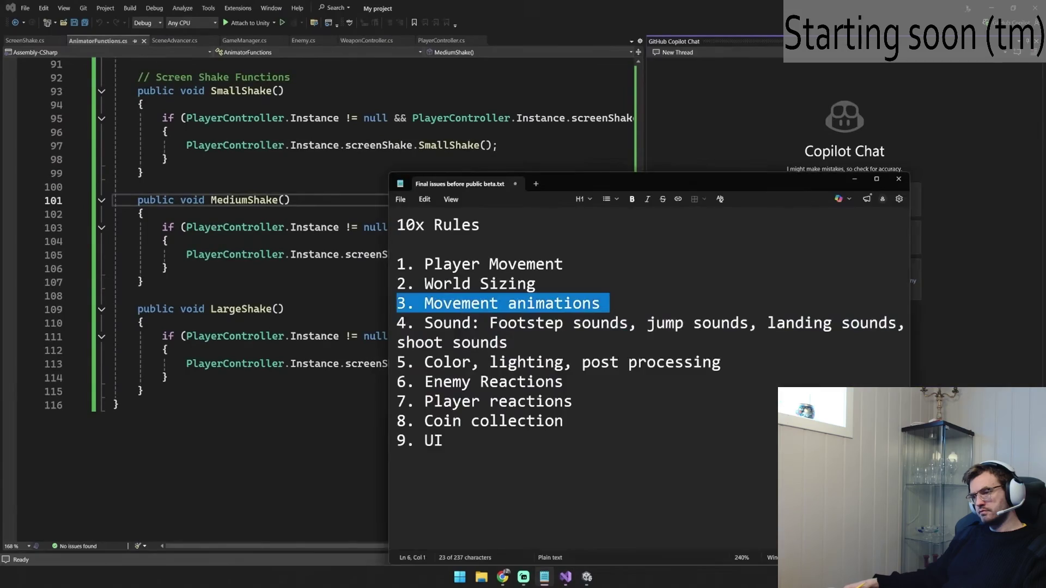
key(alt+Tab)
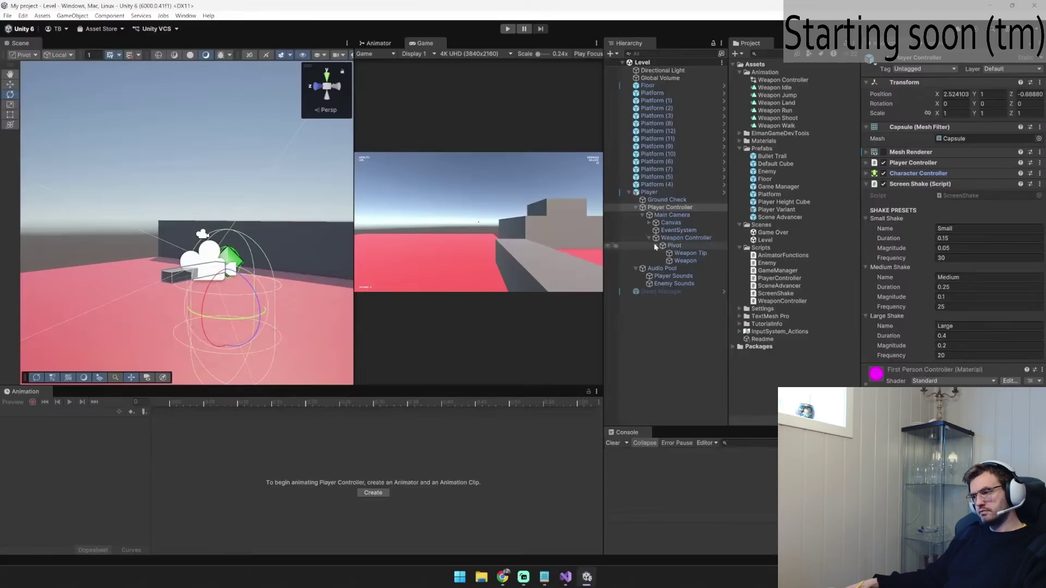
Step: Set the animation event's Function to AnimatorFunctions > Methods > SmallShake
click(665, 240)
click(65, 412)
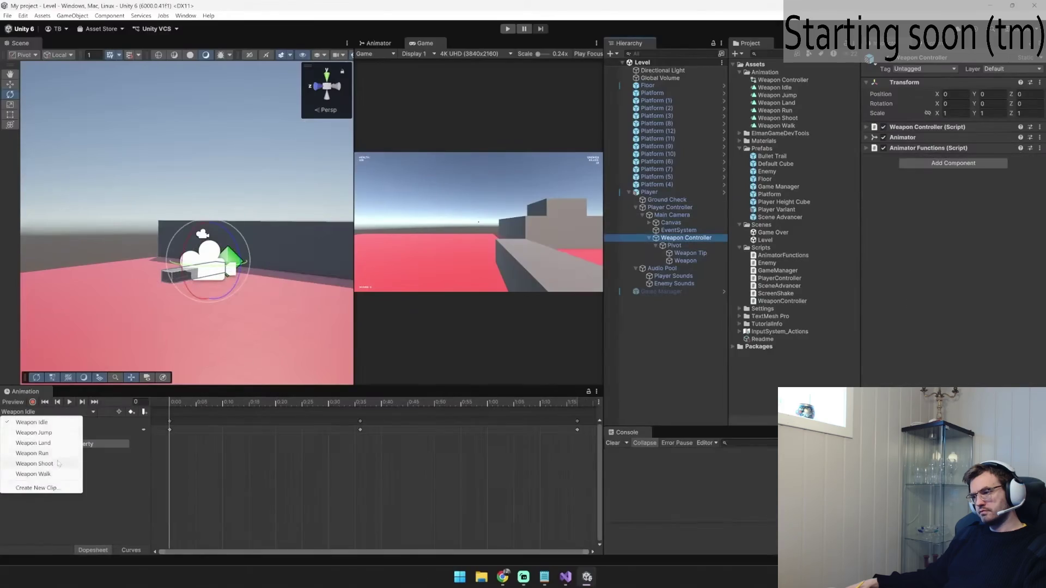
click(25, 453)
click(145, 412)
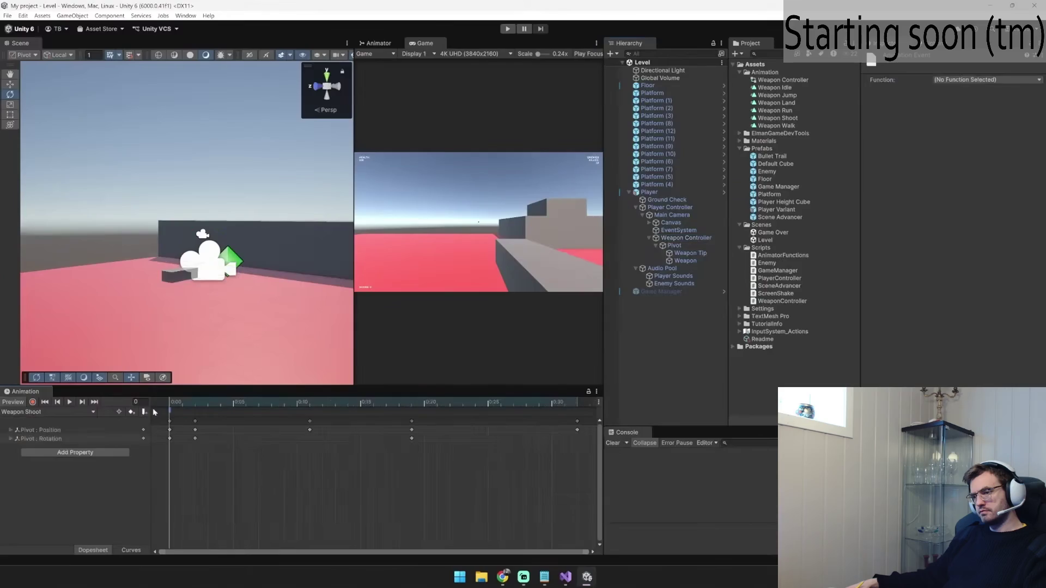
click(991, 80)
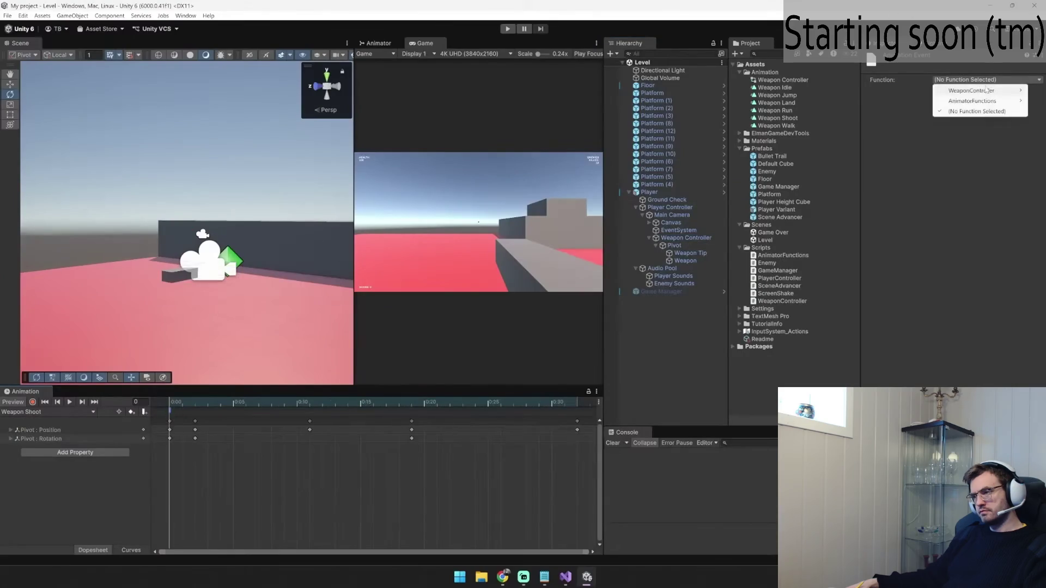
mouse_move(890, 101)
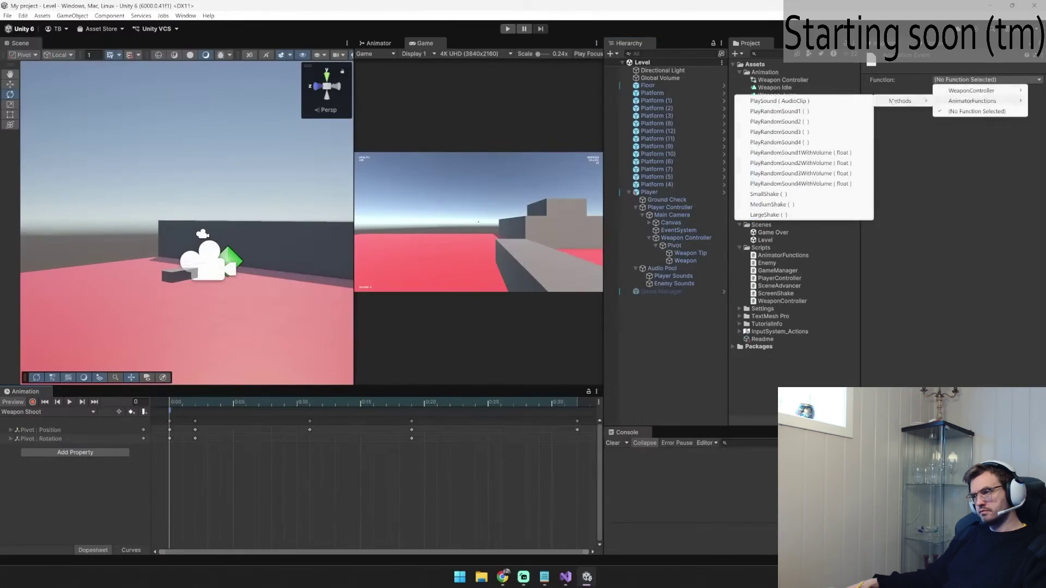
click(796, 195)
Step: Play-test the weapon shake, then pause the tutorial at 7:55 and switch to OneNote
key(ctrl+p)
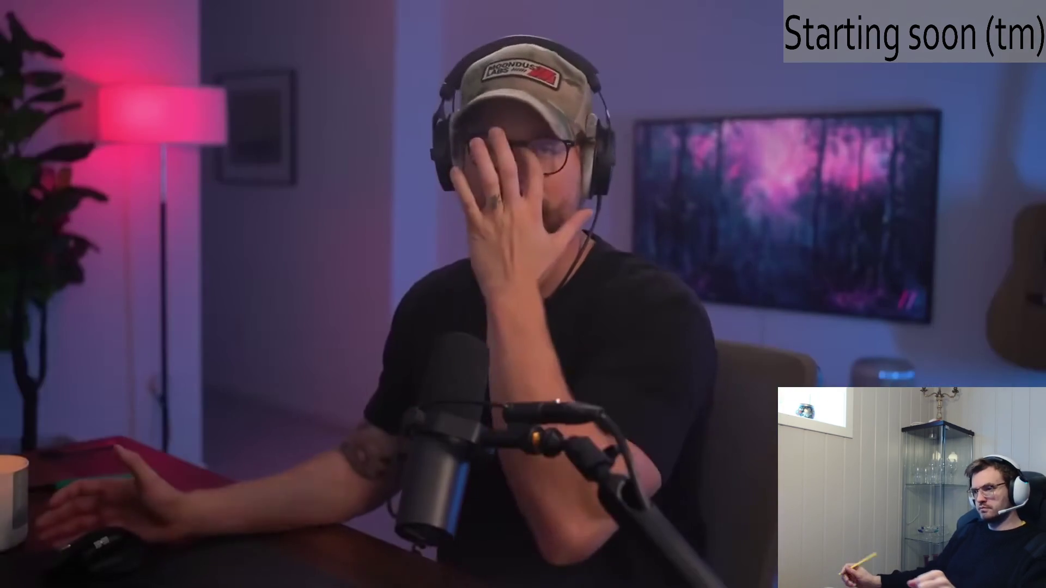
mouse_move(283, 294)
click(522, 305)
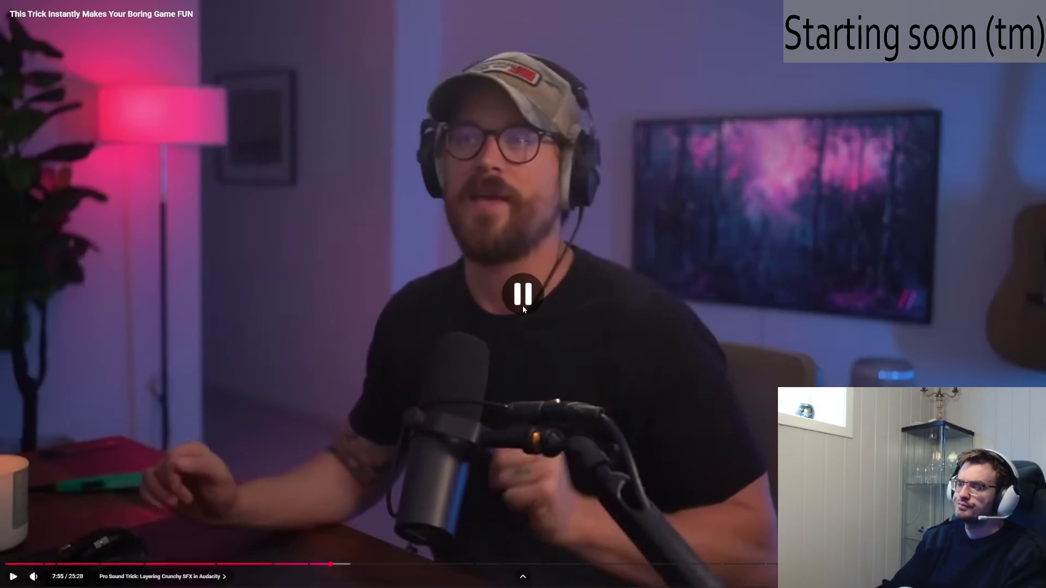
key(alt+Tab)
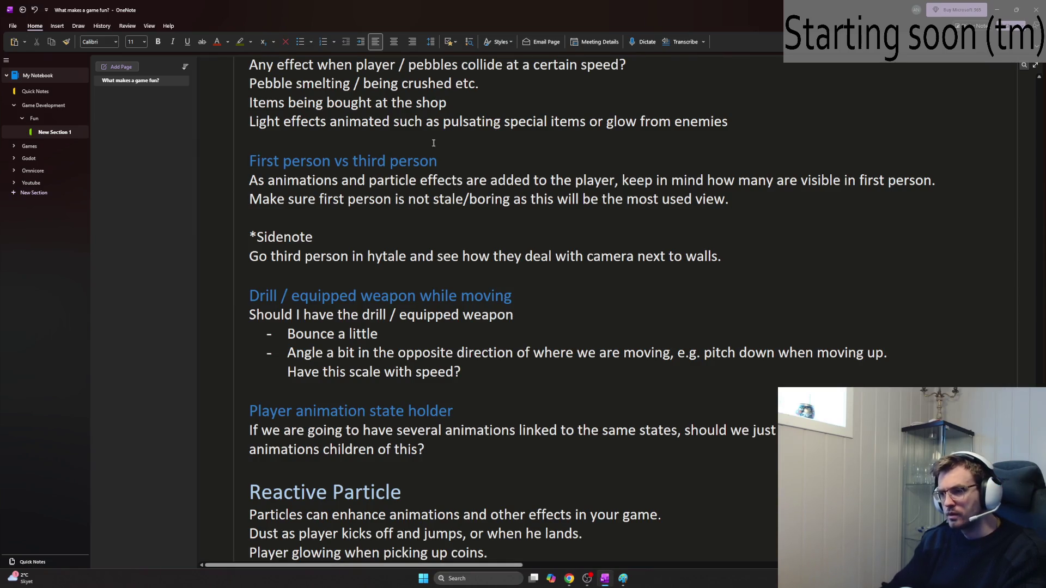
scroll(434, 143, up, 15)
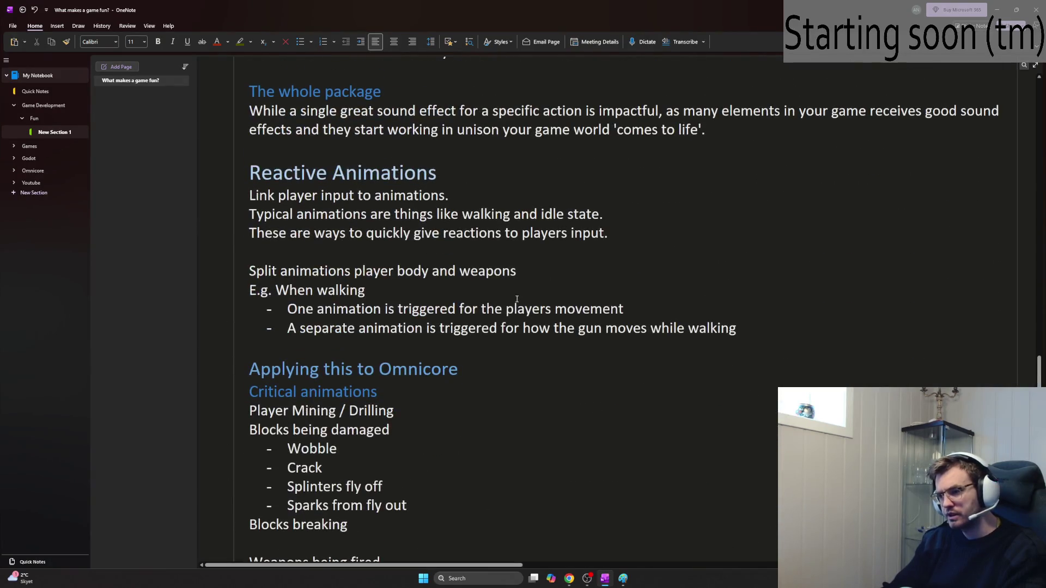
scroll(515, 300, up, 4)
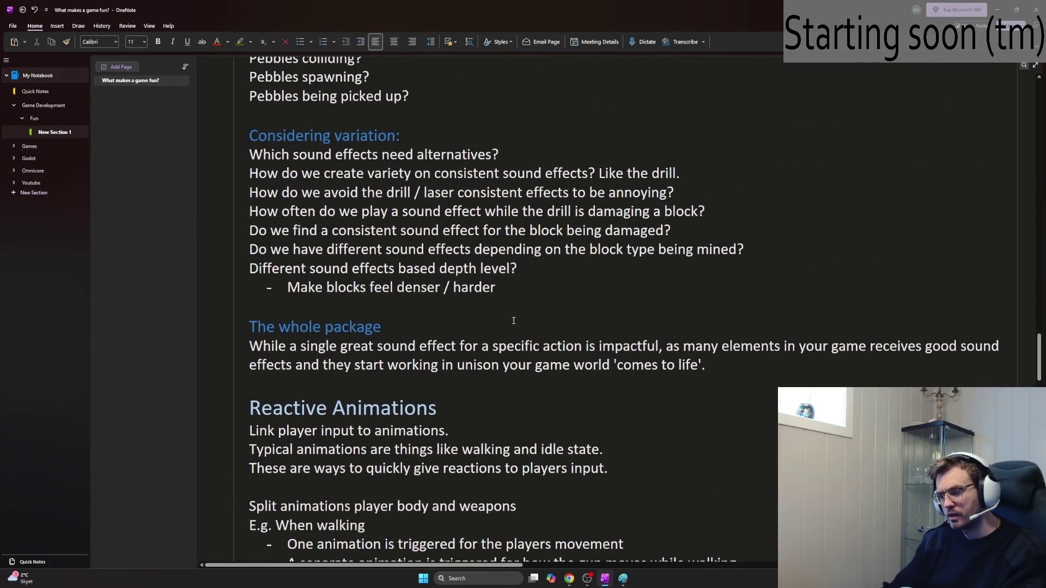
scroll(513, 321, up, 8)
scroll(517, 327, down, 15)
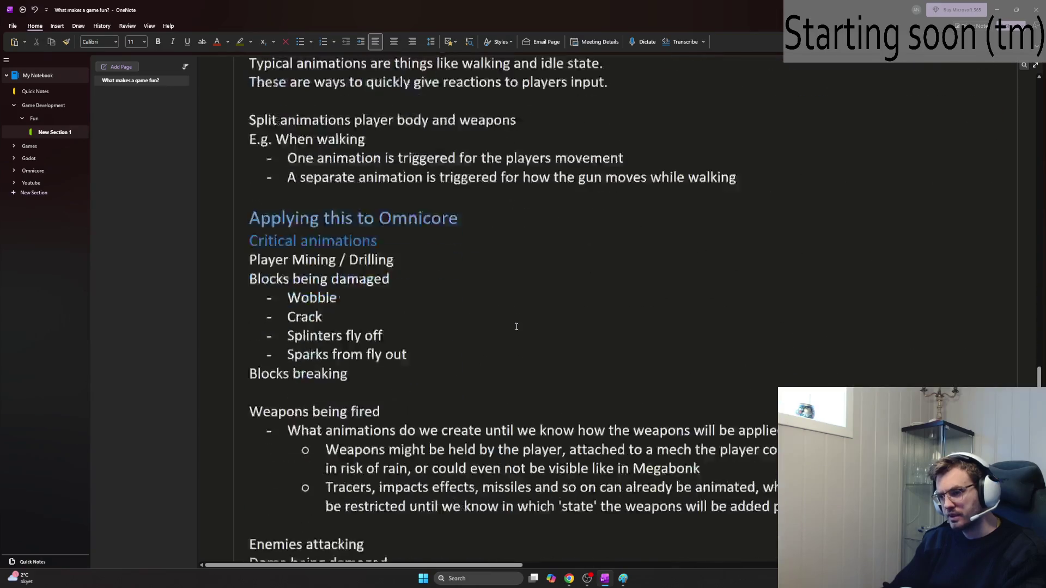
scroll(525, 300, up, 7)
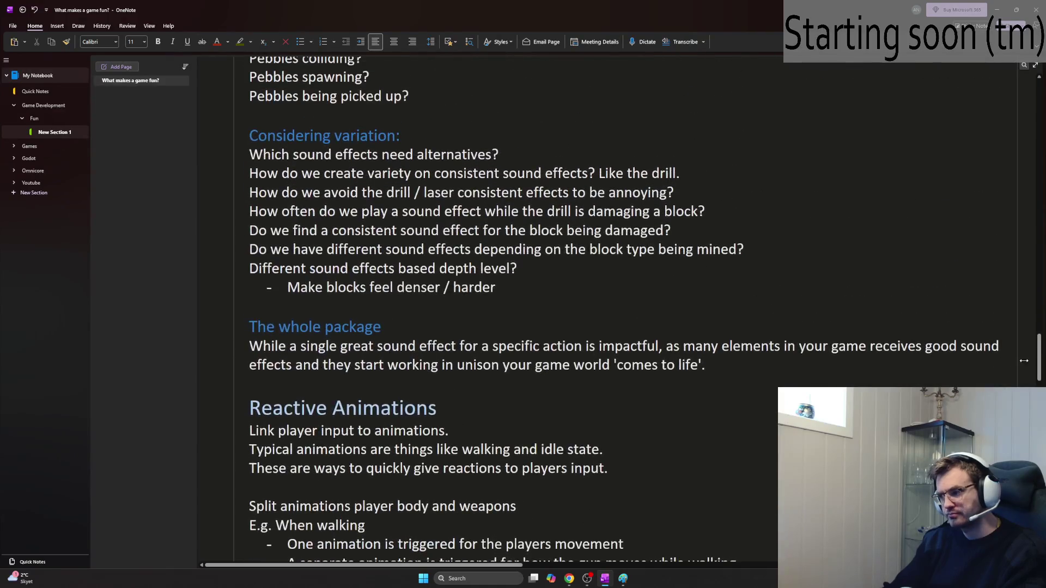
mouse_move(1041, 366)
mouse_down()
mouse_move(1040, 198)
mouse_move(1025, 119)
mouse_move(1028, 240)
mouse_move(1015, 84)
mouse_up()
Step: Put links to the Measurement and Color theory headings in the list at the page top
right_click(368, 197)
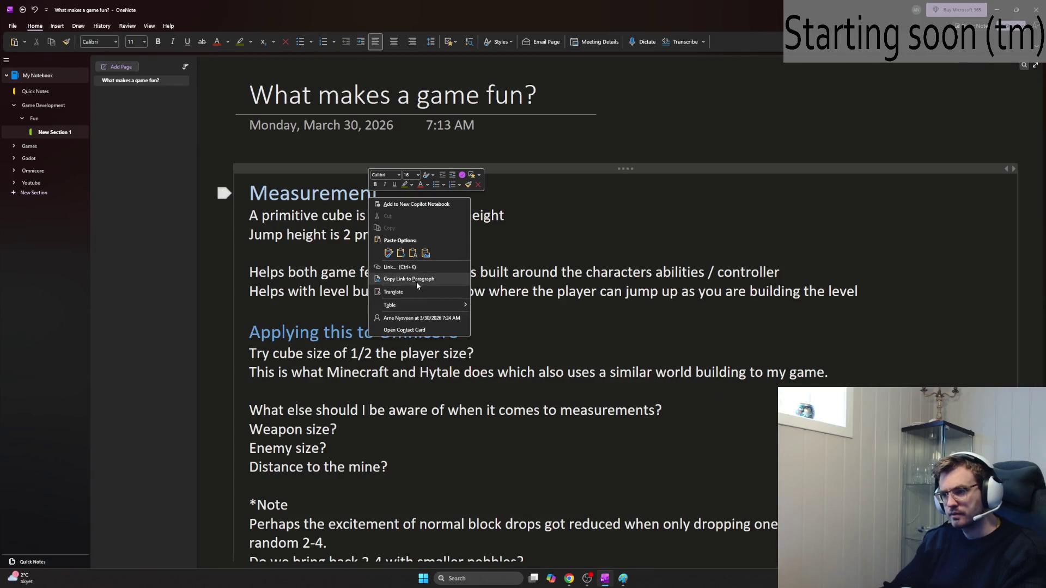
click(271, 217)
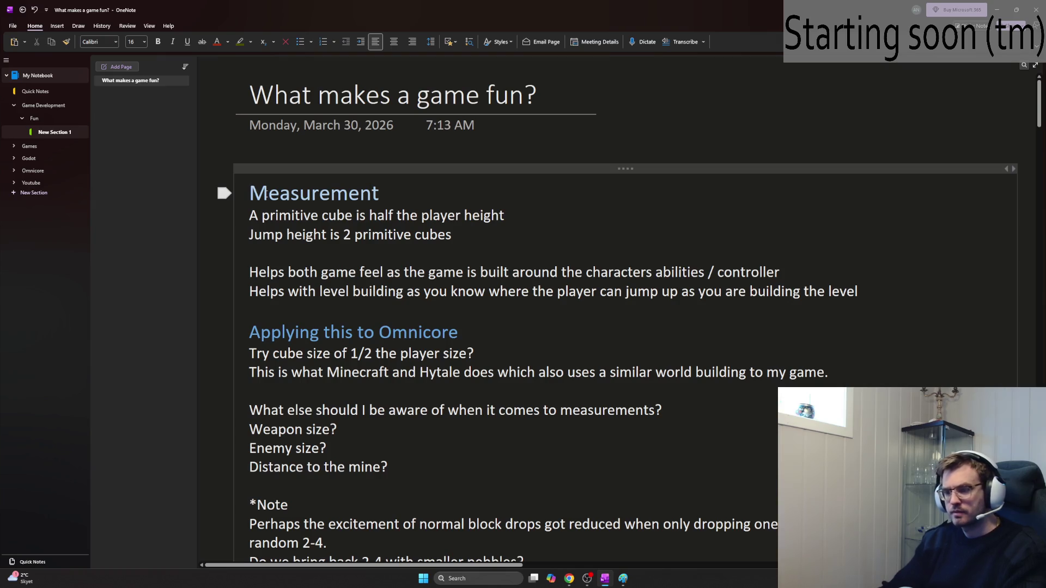
key(Return)
key(Return)
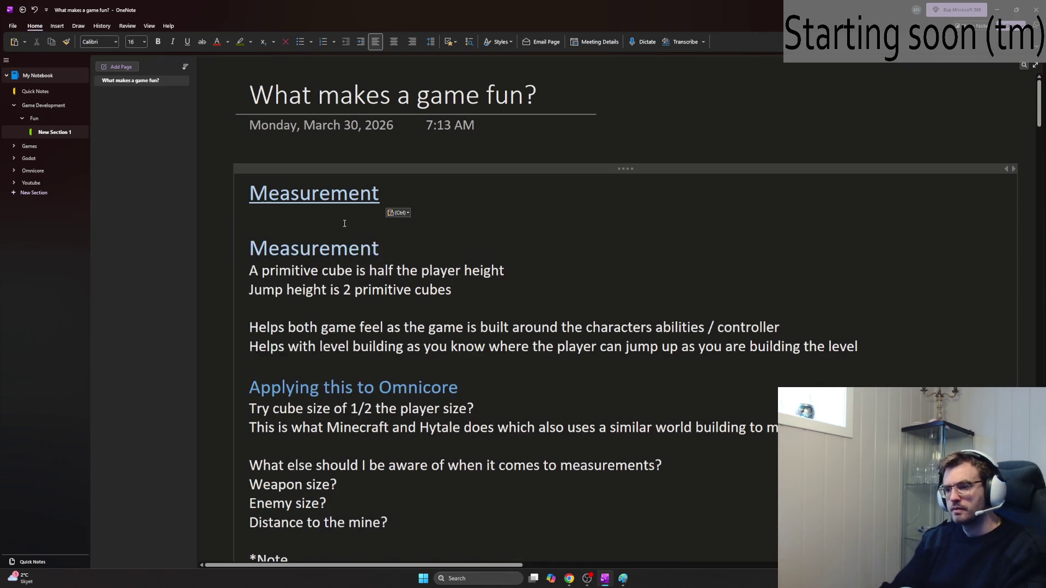
scroll(344, 223, down, 5)
right_click(322, 371)
key(Escape)
scroll(403, 344, up, 5)
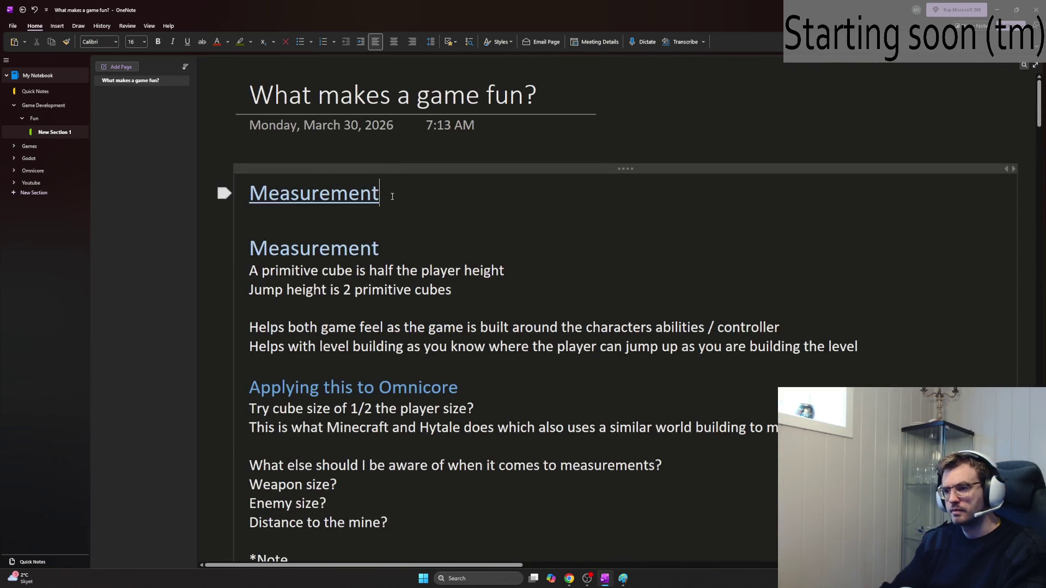
key(Return)
text(Color theory)
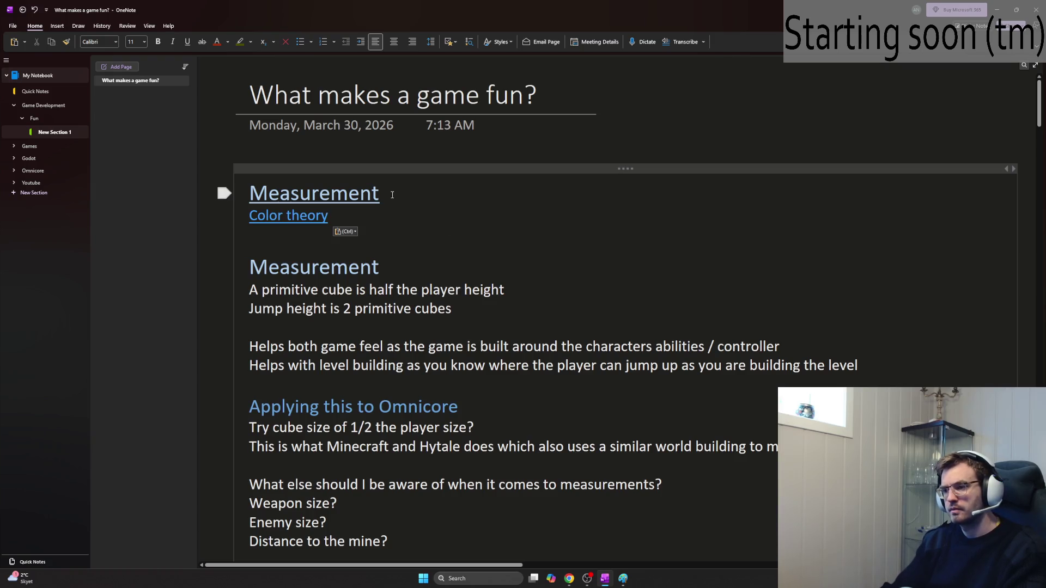
Step: Shrink the Measurement and Color theory link lines to a smaller text size
click(224, 193)
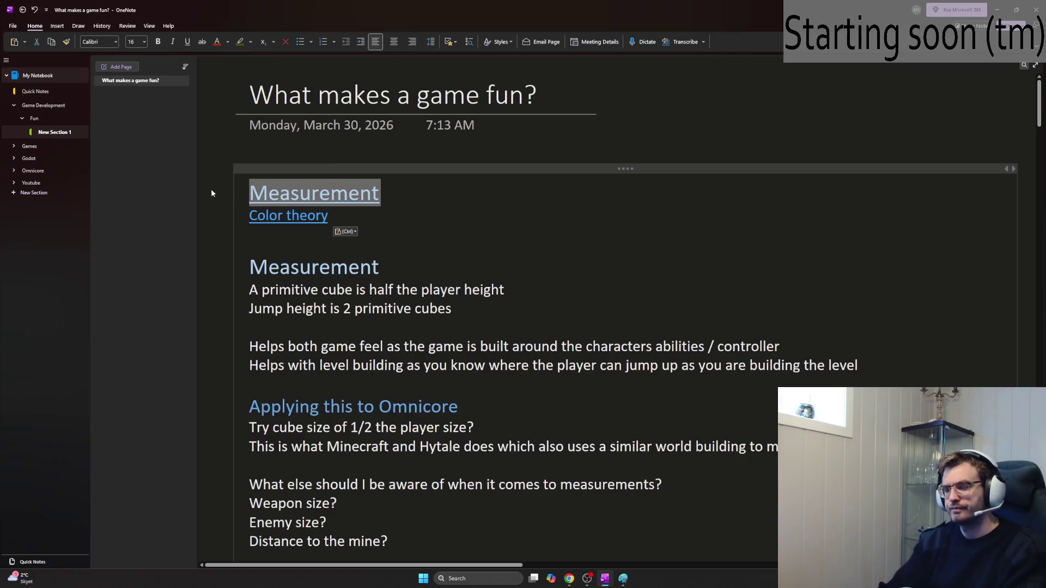
key(ctrl+alt+1)
key(alt+Left)
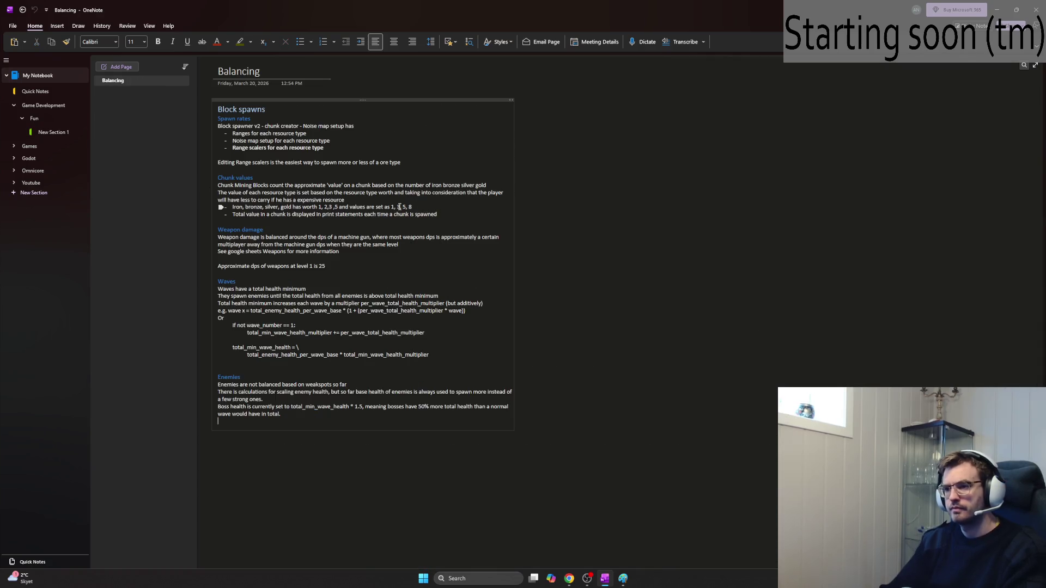
key(alt+Right)
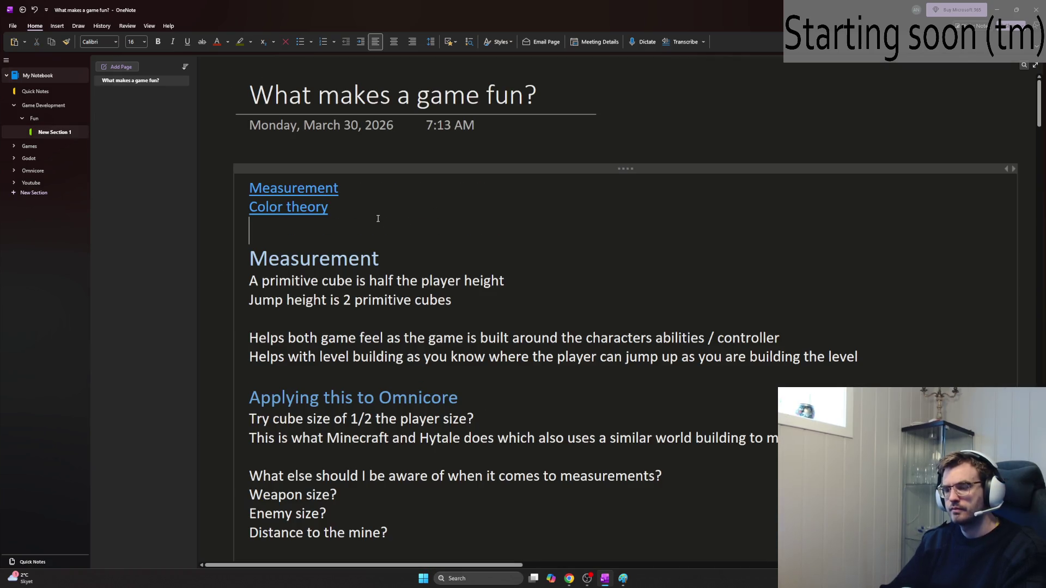
click(349, 212)
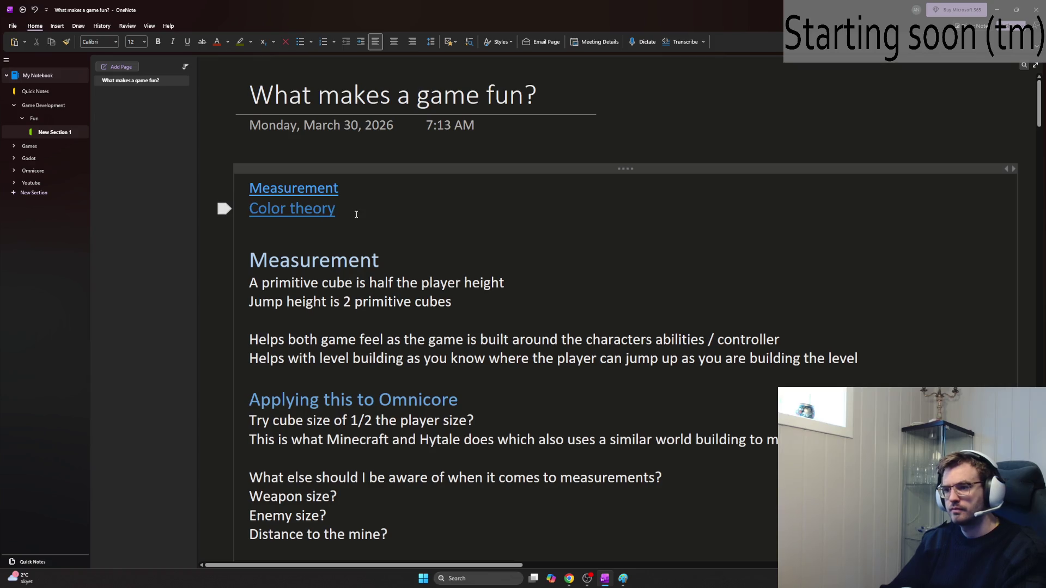
key(Down)
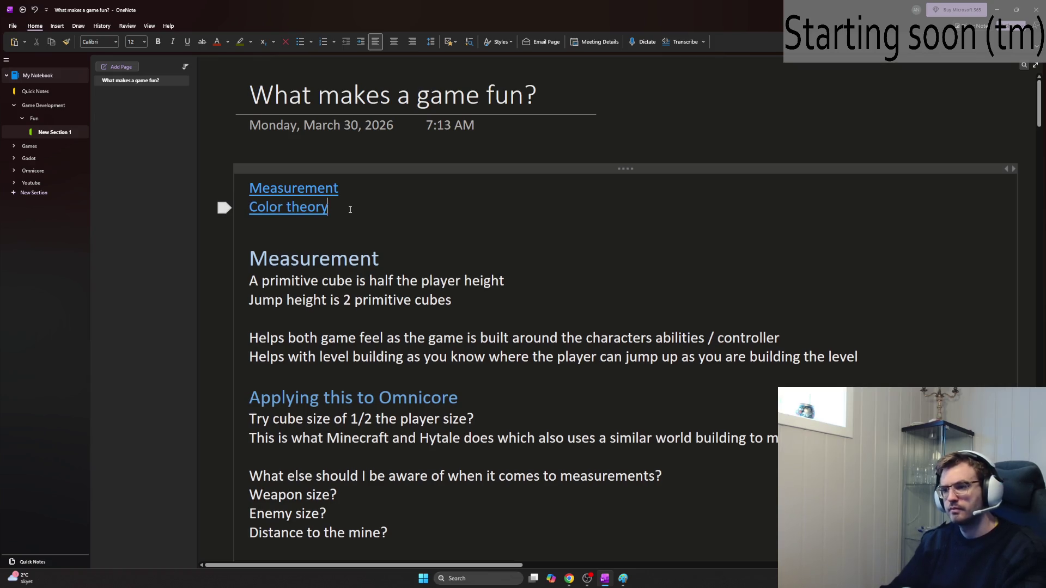
Step: Copy a link to the Reactive Sounds heading and paste it below Color theory
scroll(351, 209, down, 12)
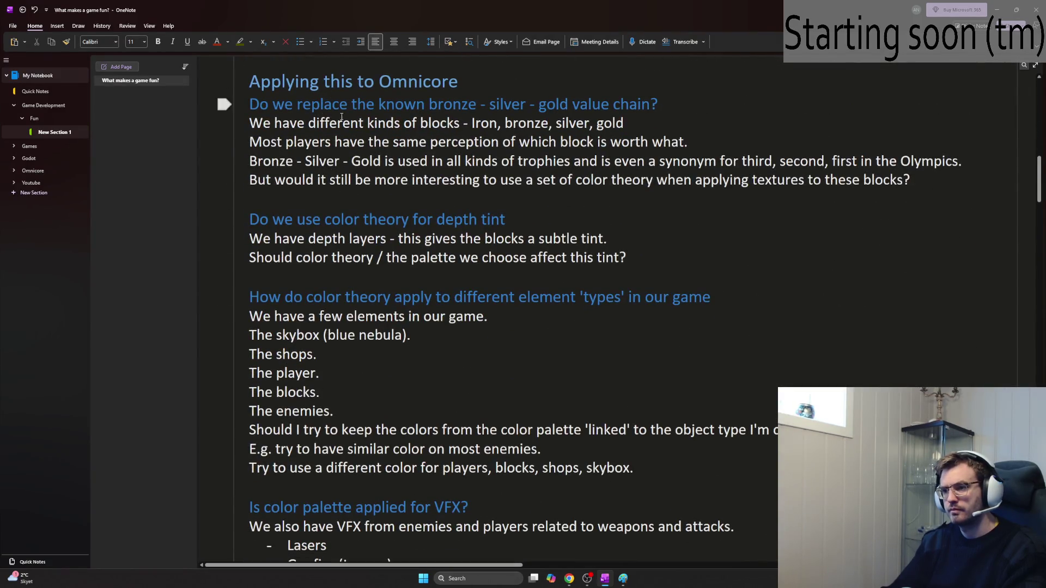
scroll(365, 356, down, 2)
scroll(365, 356, down, 10)
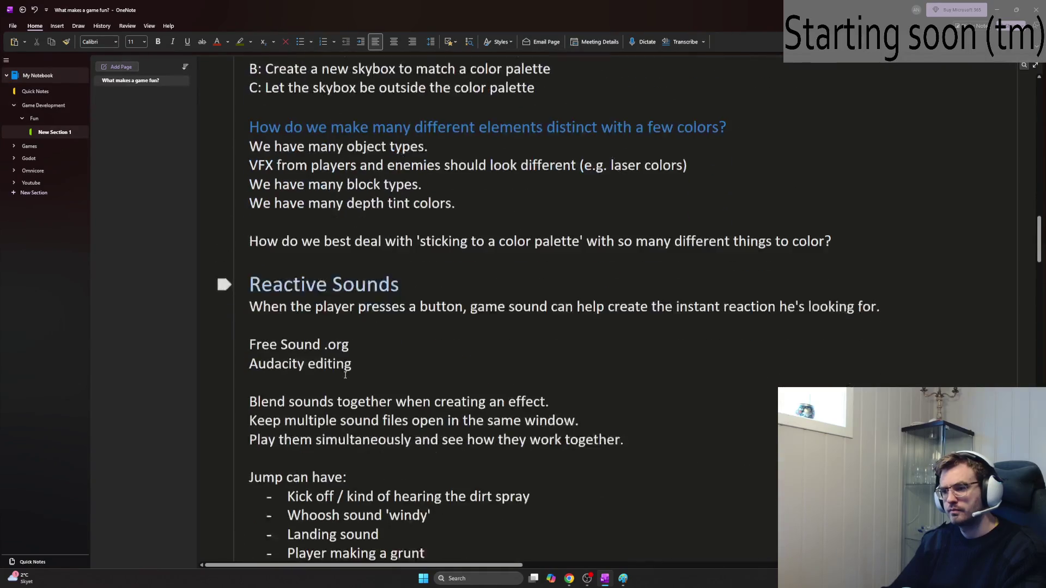
right_click(336, 256)
click(403, 329)
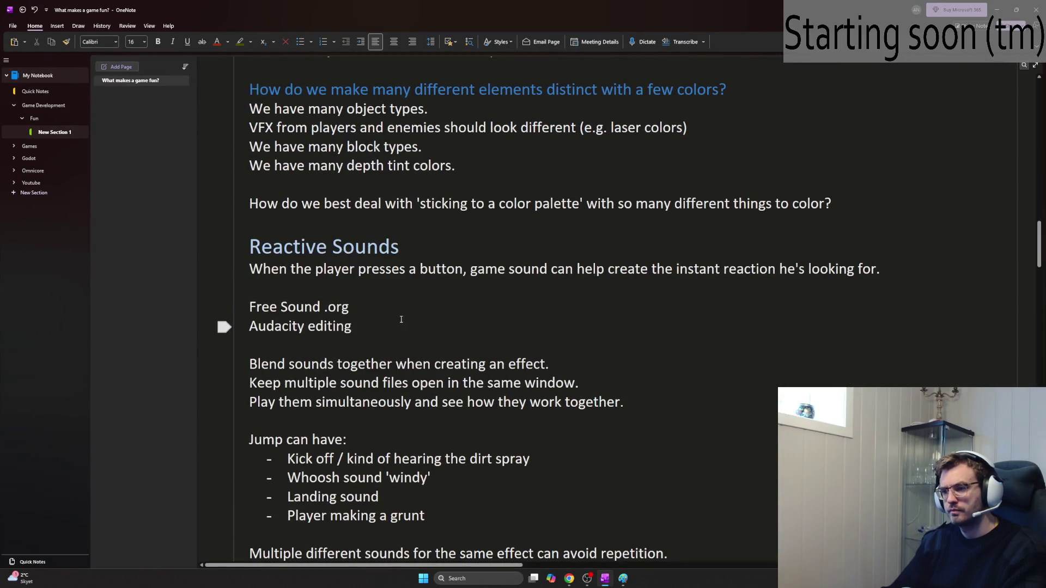
scroll(420, 322, up, 7)
scroll(419, 321, up, 20)
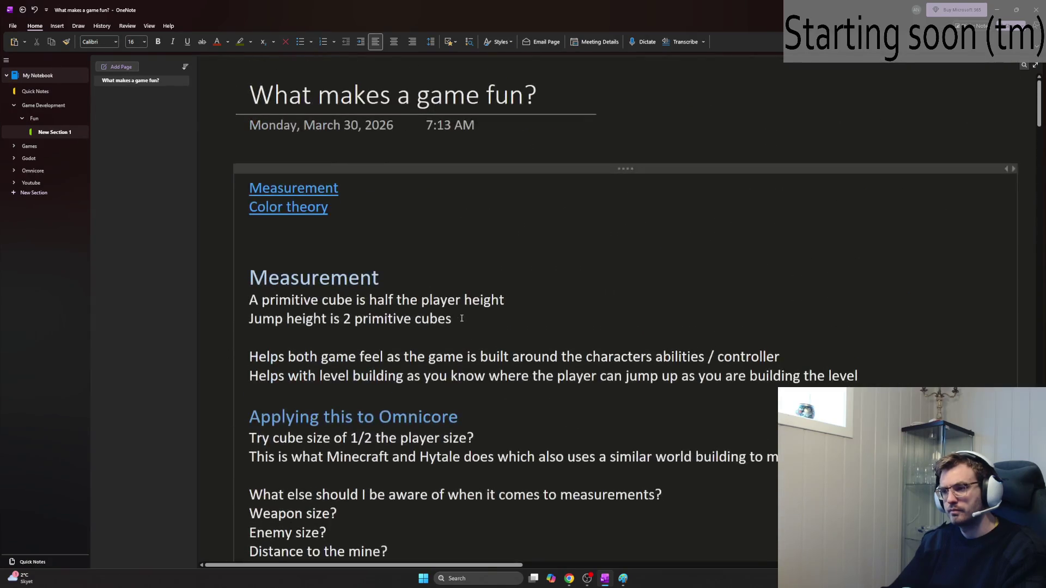
click(280, 226)
text(Reactive Sounds)
Step: Add a Reactive Animations link after Reactive Sounds and follow it to its section
scroll(433, 346, down, 20)
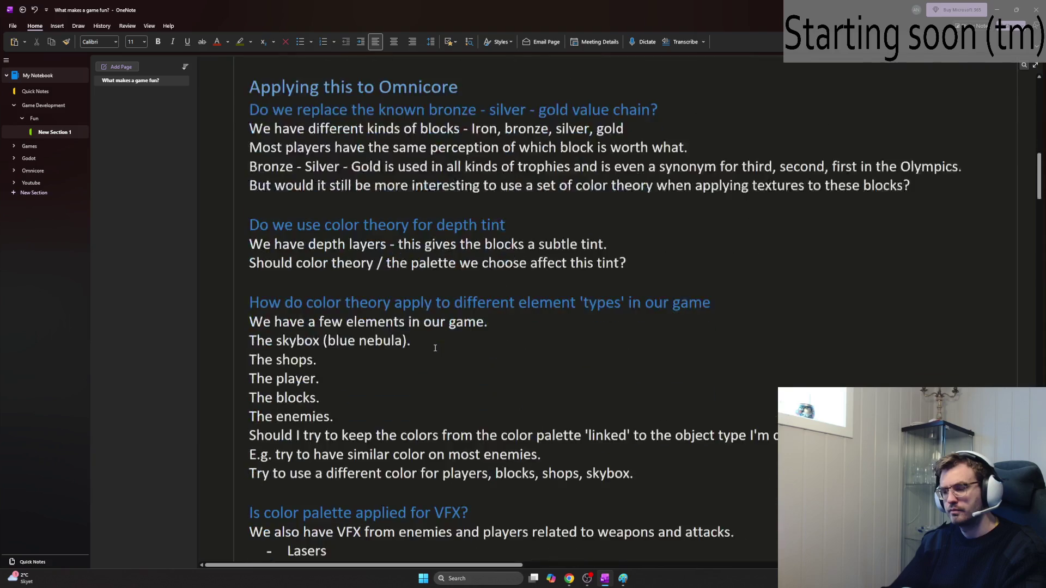
scroll(436, 349, down, 15)
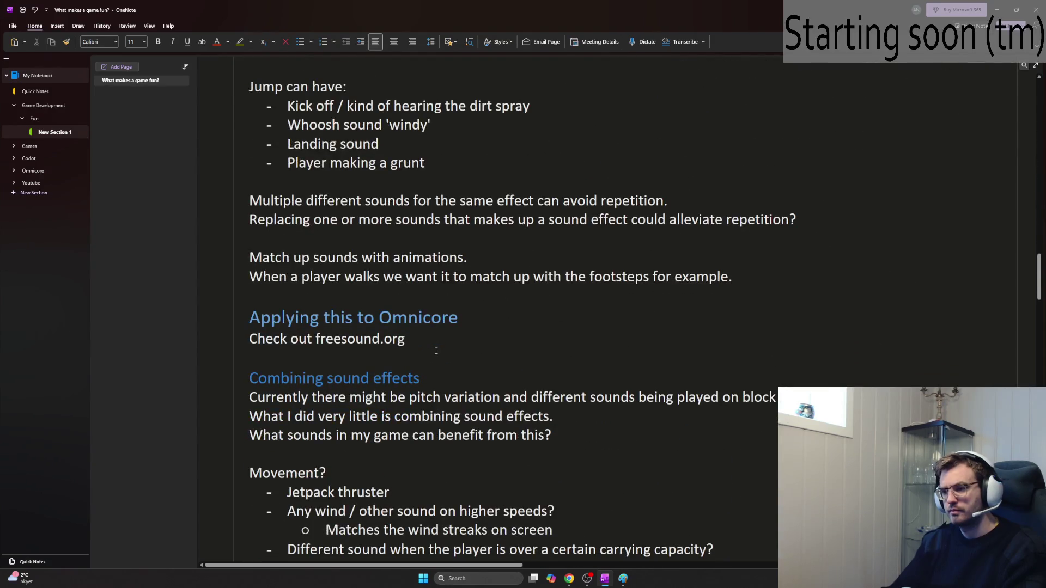
scroll(436, 350, down, 20)
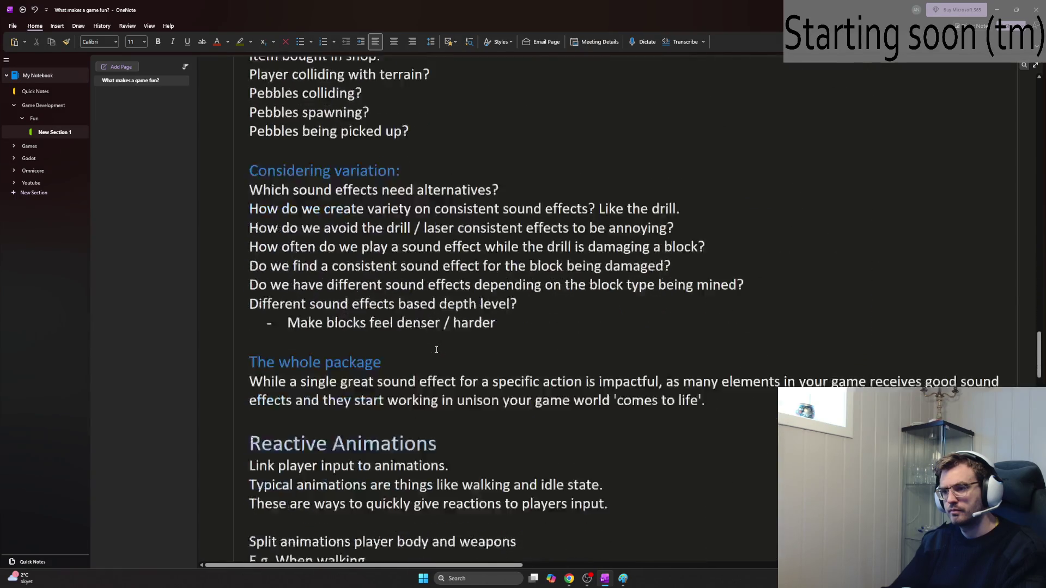
scroll(436, 349, down, 10)
right_click(377, 147)
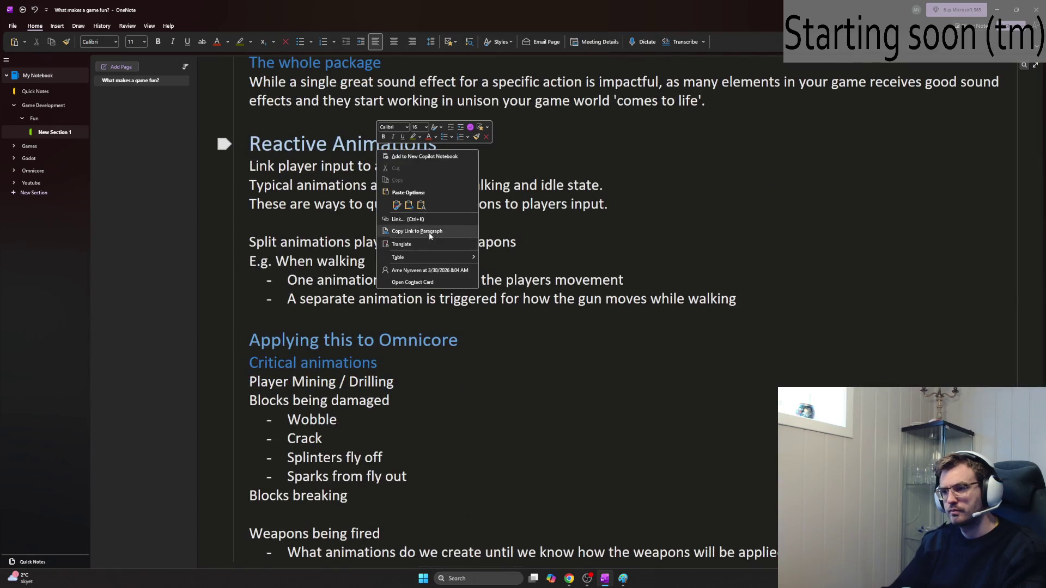
click(429, 231)
scroll(429, 236, up, 15)
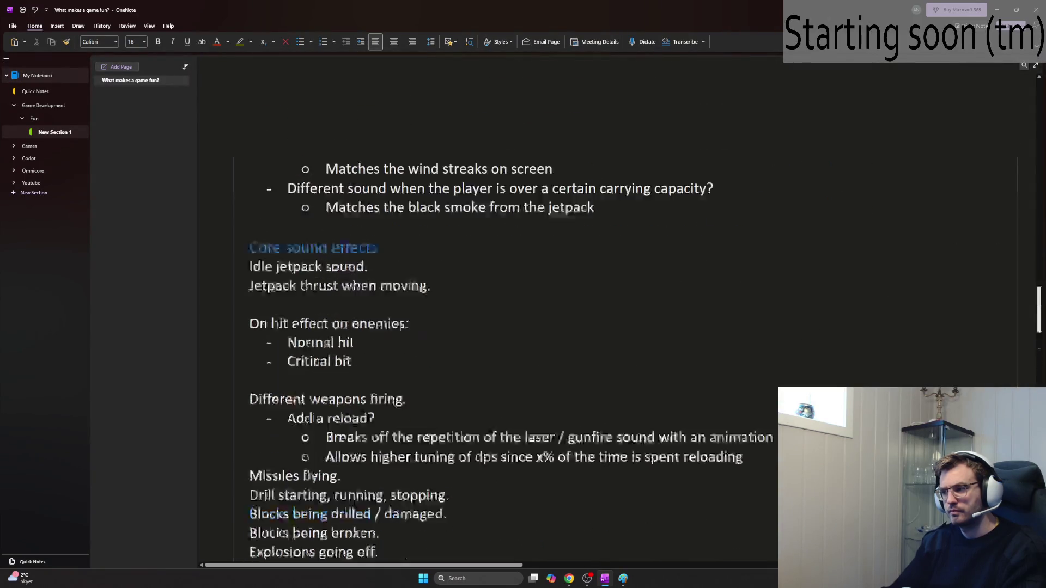
scroll(760, 148, up, 15)
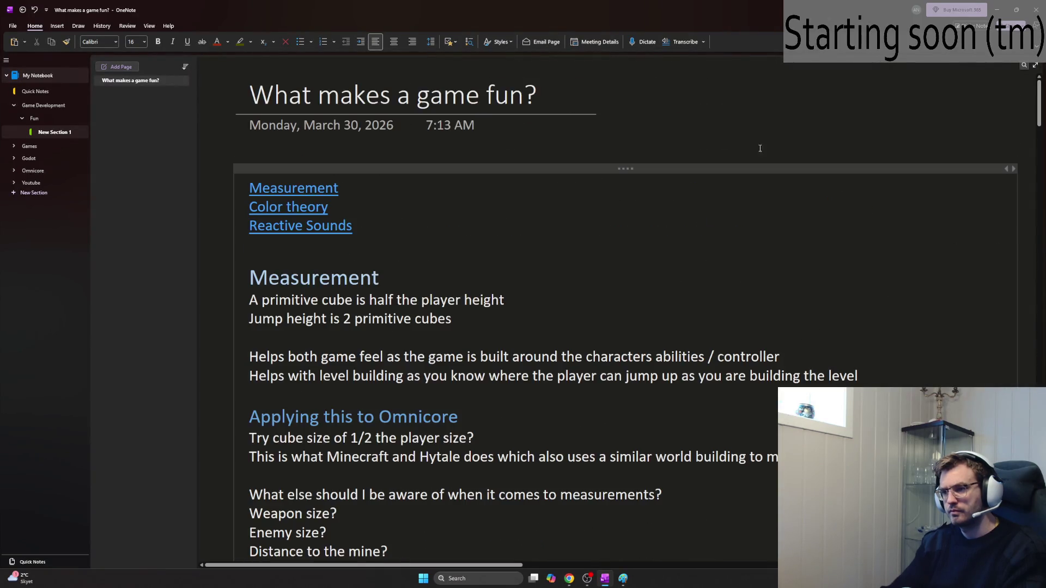
click(402, 226)
key(Return)
text(Reactive Animations)
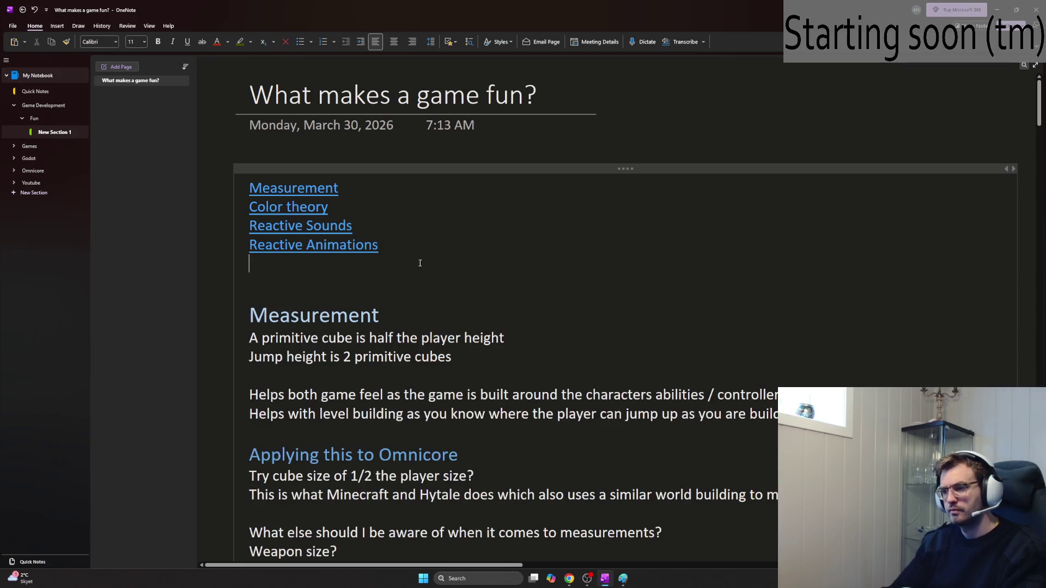
click(306, 245)
Step: Add a Reactive Particle link below Reactive Animations and check that it works
scroll(425, 305, down, 6)
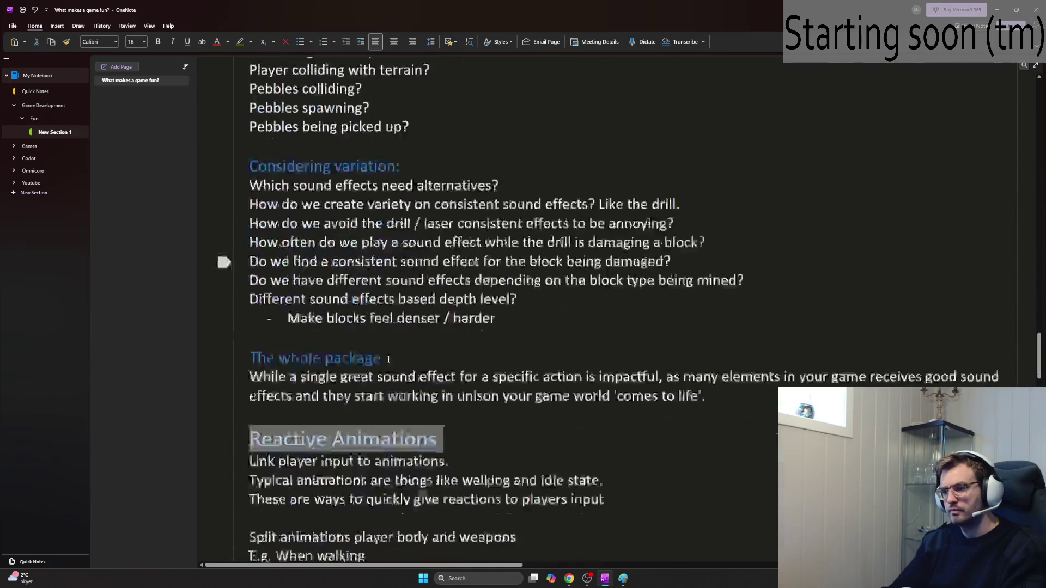
scroll(425, 284, down, 5)
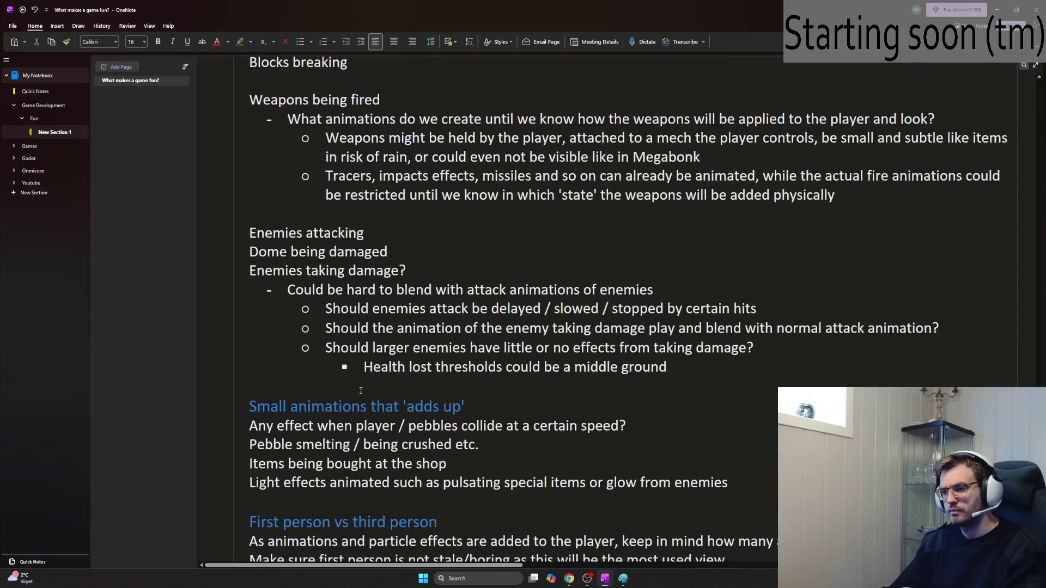
scroll(438, 297, down, 9)
right_click(354, 271)
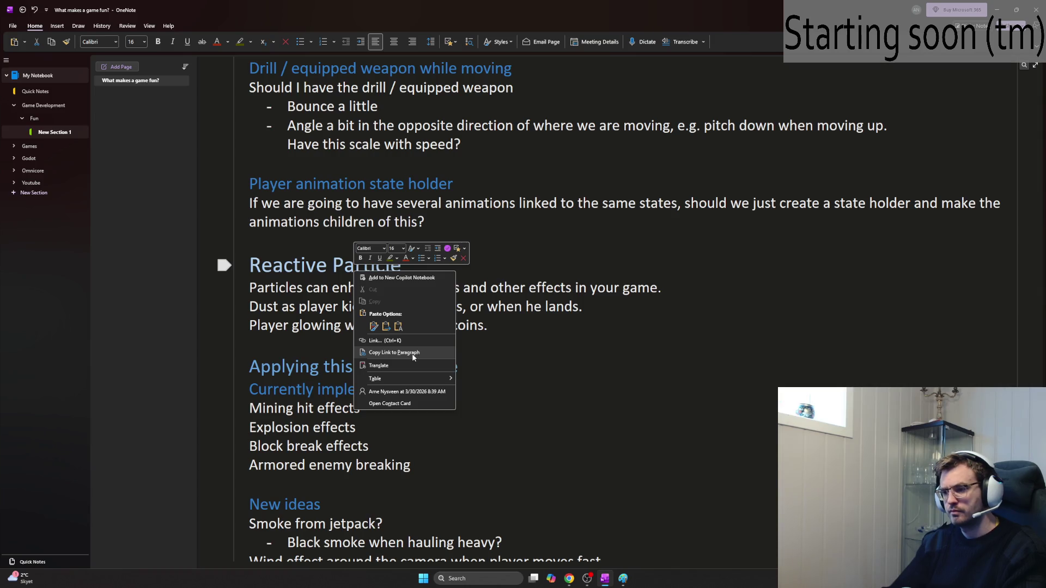
click(413, 353)
scroll(433, 375, down, 12)
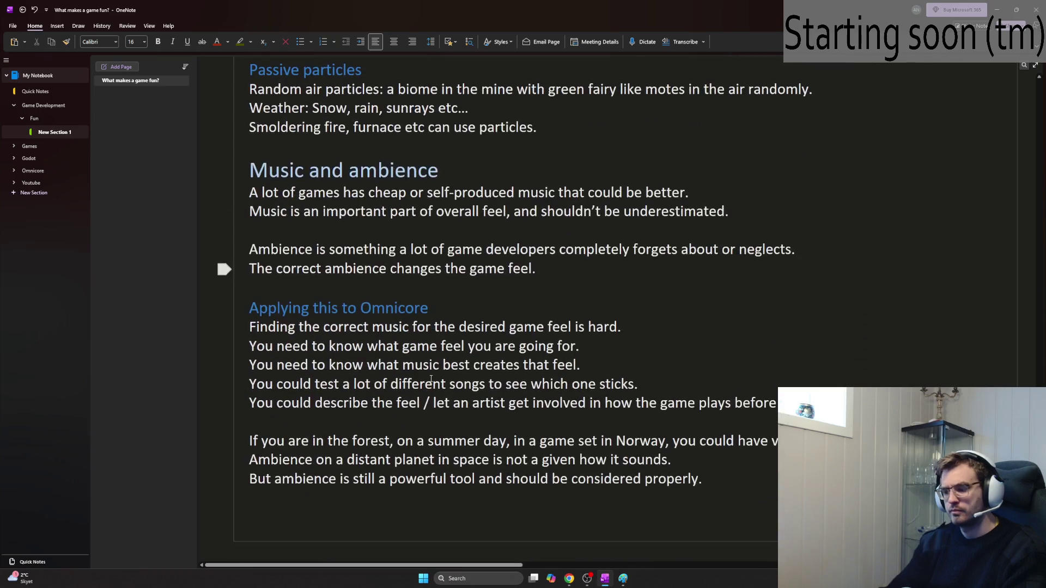
key(ctrl+Home)
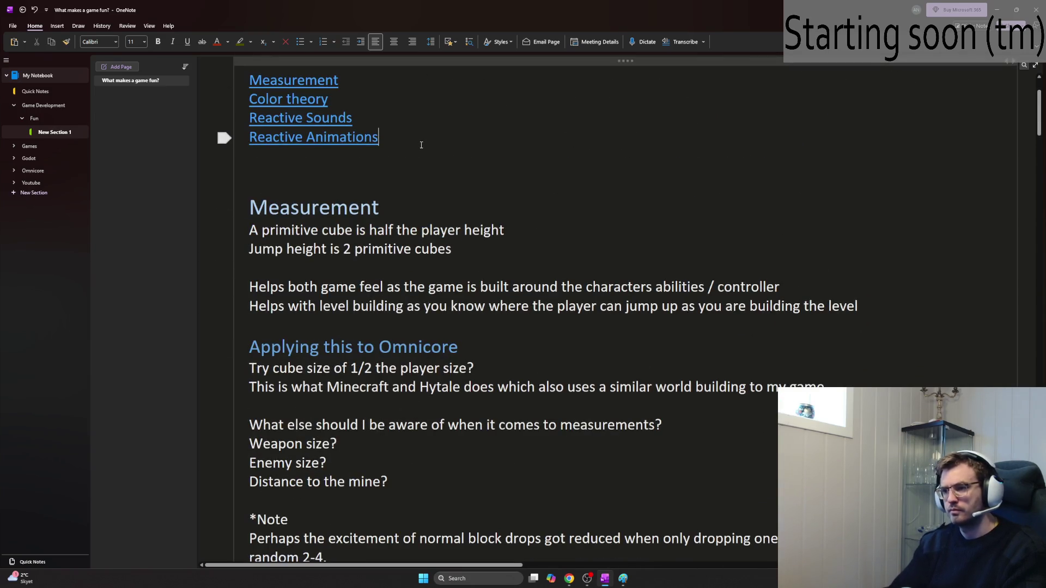
key(Return)
text(Reactive Particle)
click(345, 156)
Step: Copy a link to the Music and ambience heading and paste it into the top list
scroll(345, 157, down, 15)
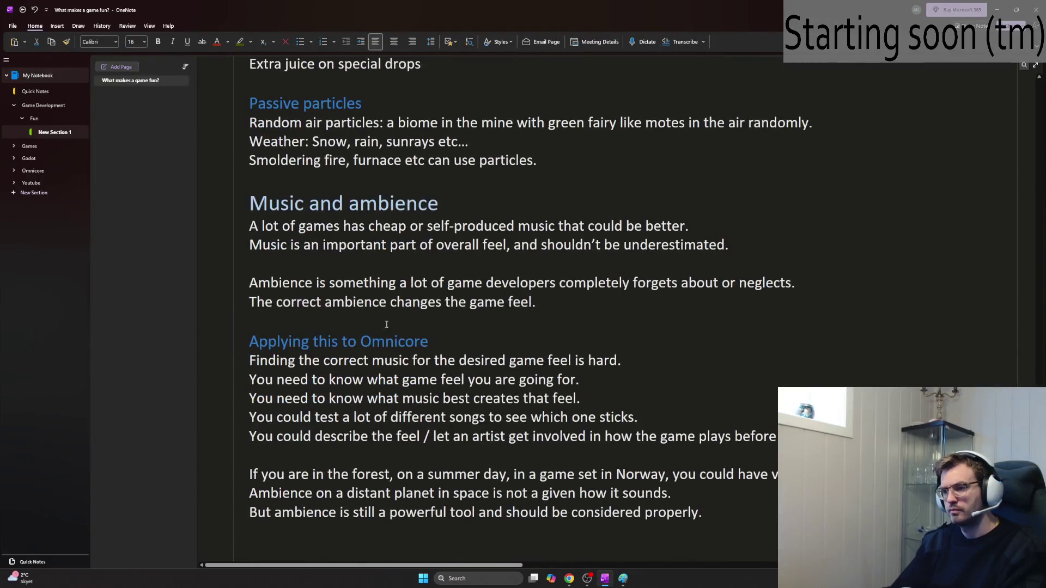
right_click(377, 203)
click(414, 289)
scroll(465, 305, down, 3)
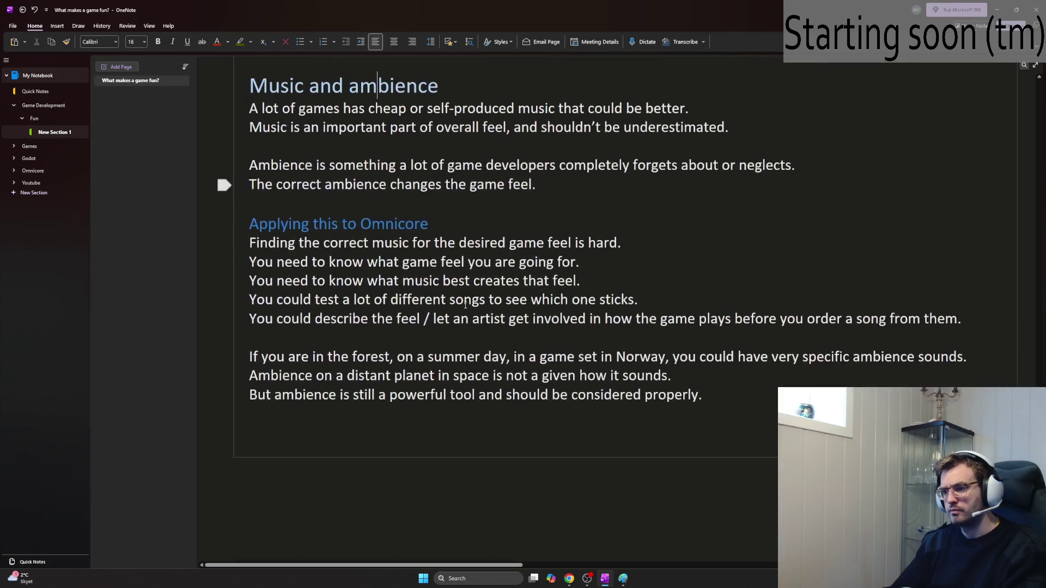
key(alt+Left)
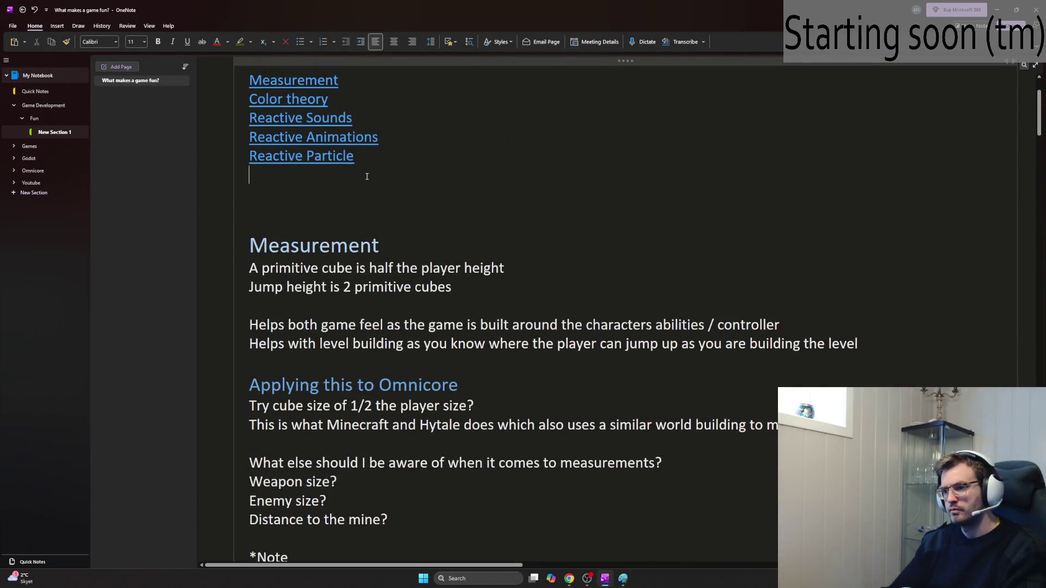
text(Music and ambience)
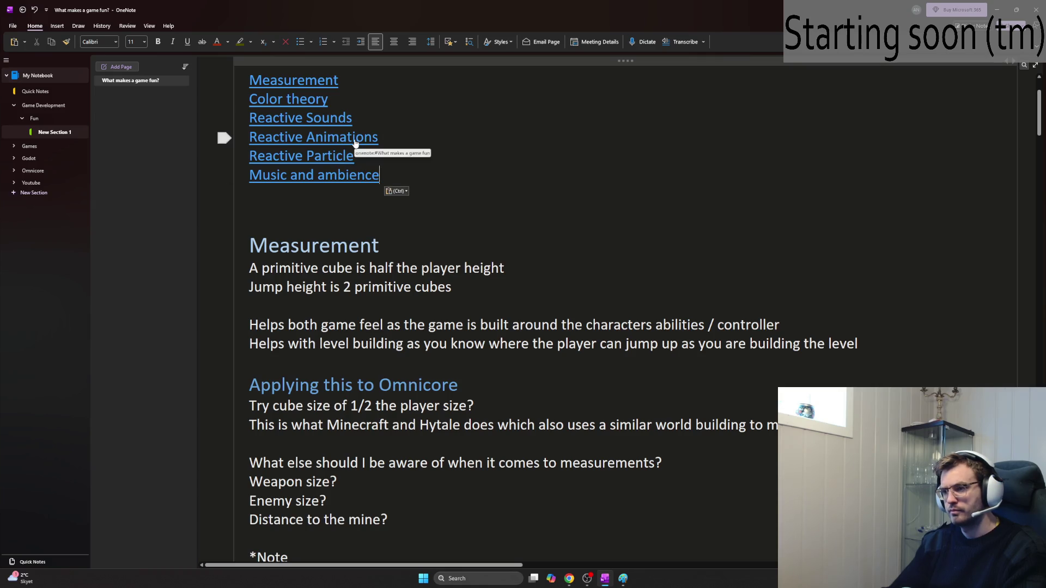
click(351, 139)
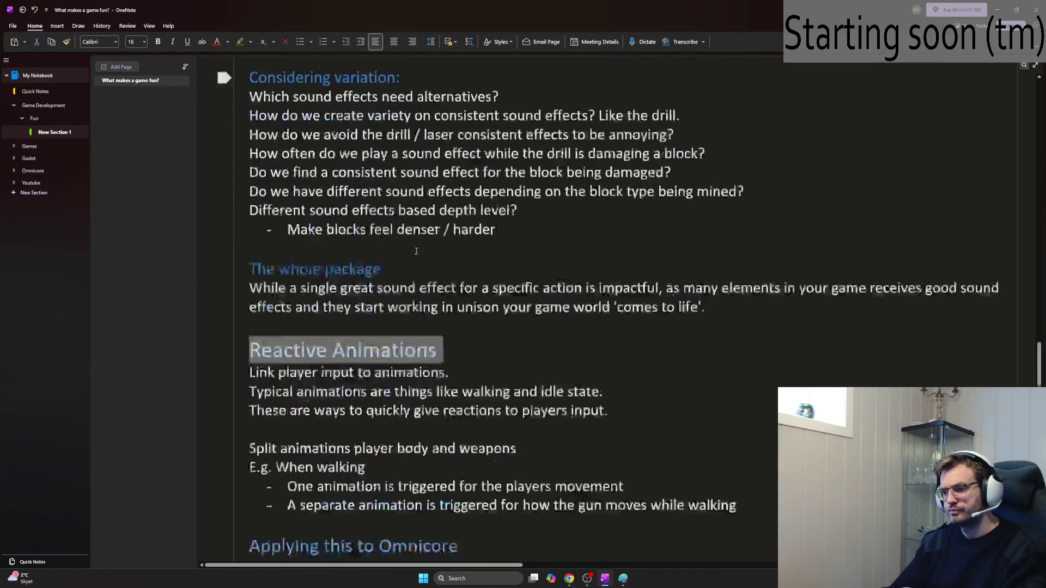
Step: Add a 'Player shooting' line below the walking bullet
click(757, 224)
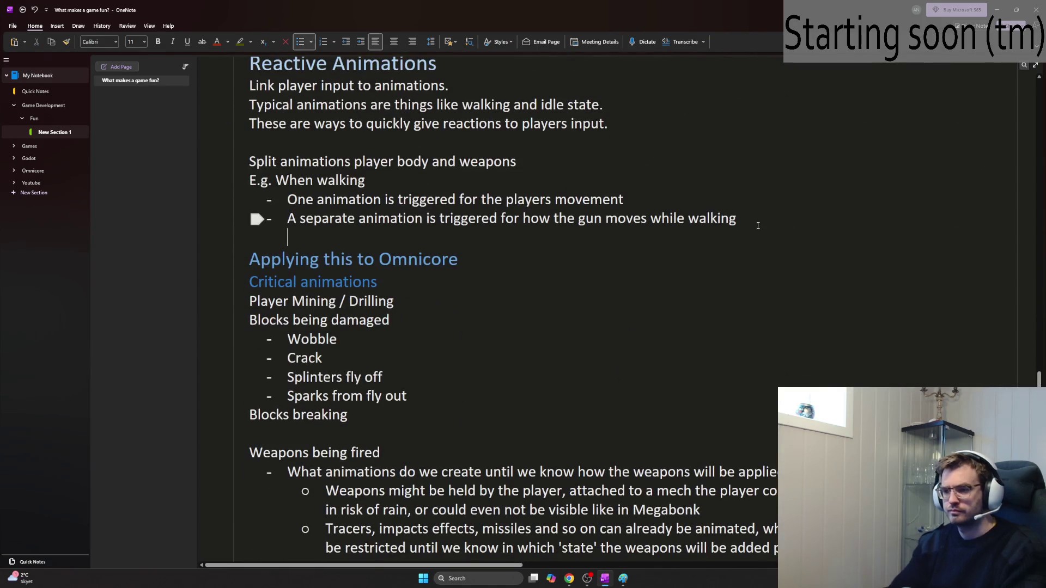
key(Return)
key(Return)
text(O)
key(BackSpace)
text(Pl)
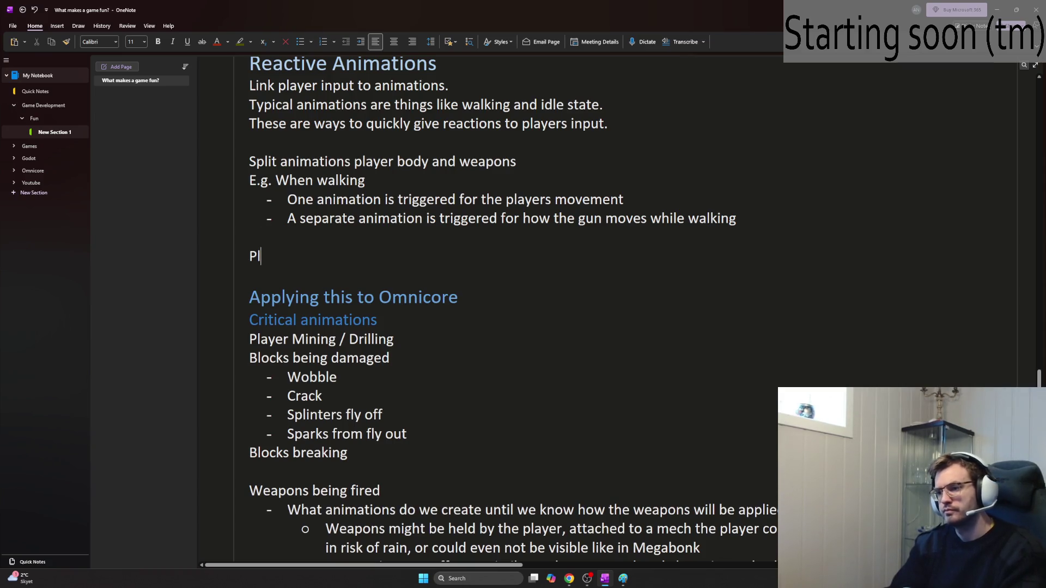
text(ayer shouo)
key(BackSpace)
key(BackSpace)
text(oting)
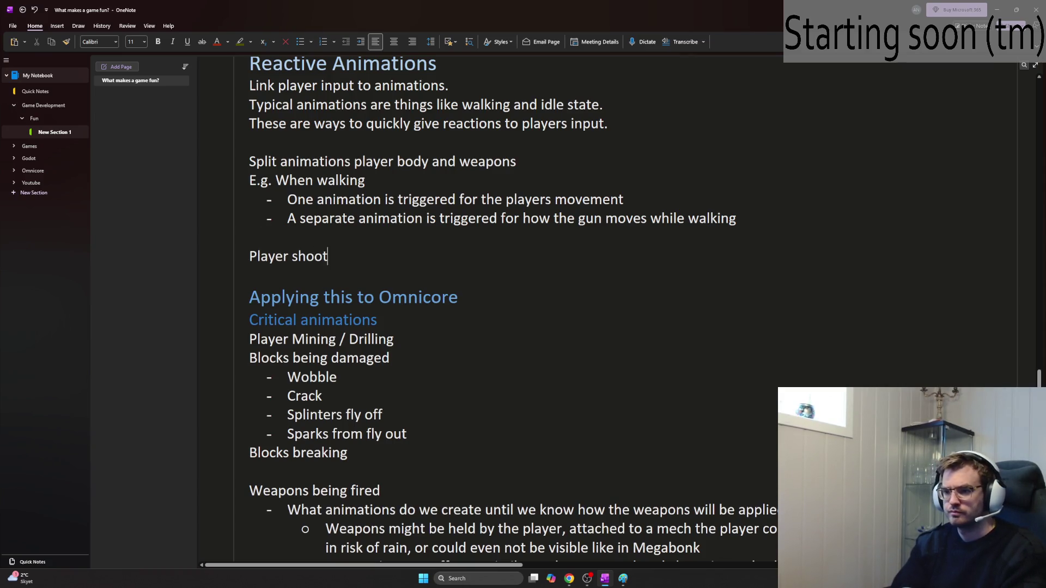
key(Return)
Step: List 'Gun bouncing', 'Gun pushed back' and 'Small screenshake' beneath Player shooting
text(Gun)
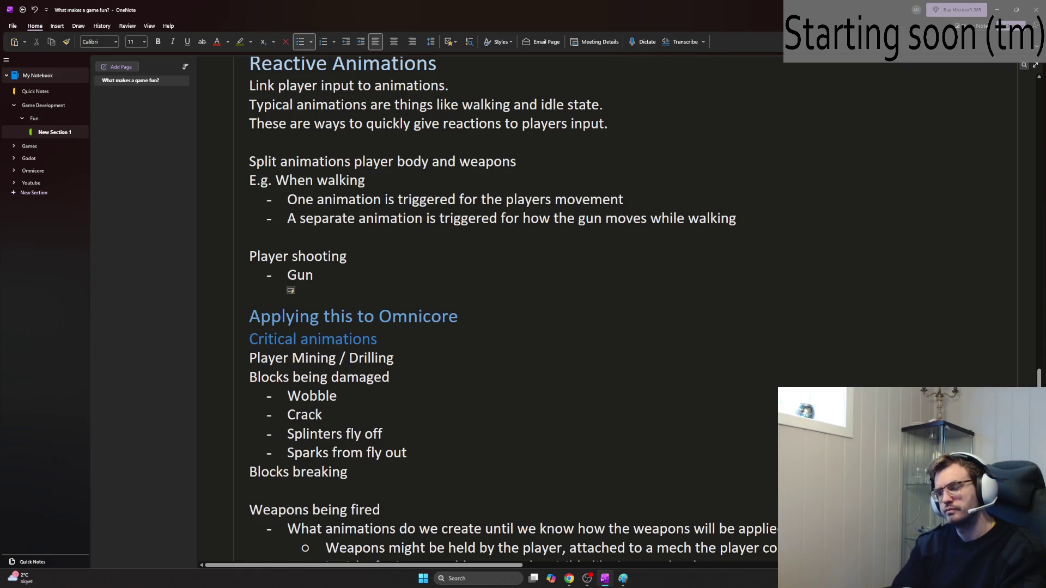
text( bouncing)
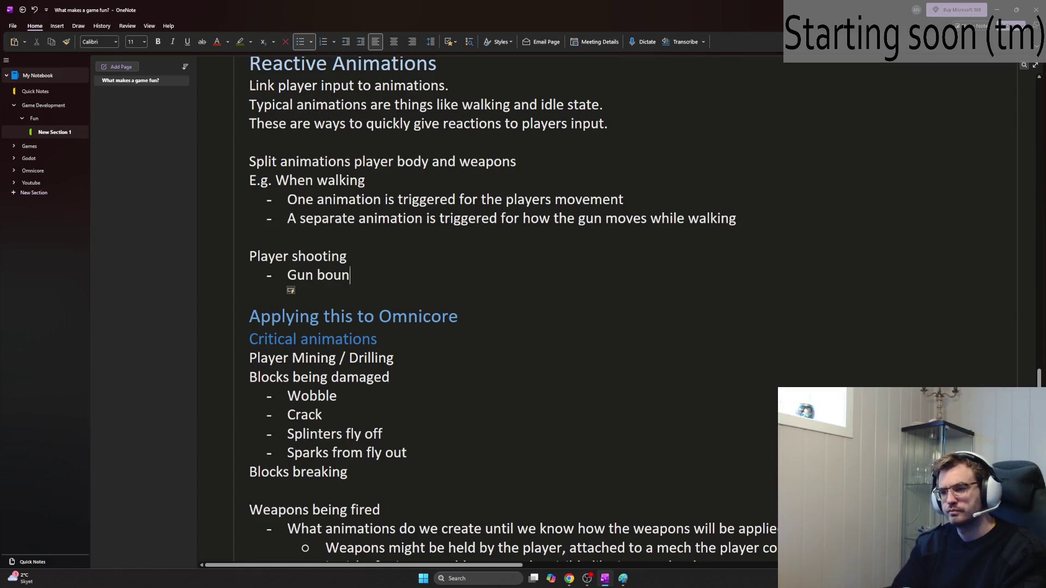
key(Return)
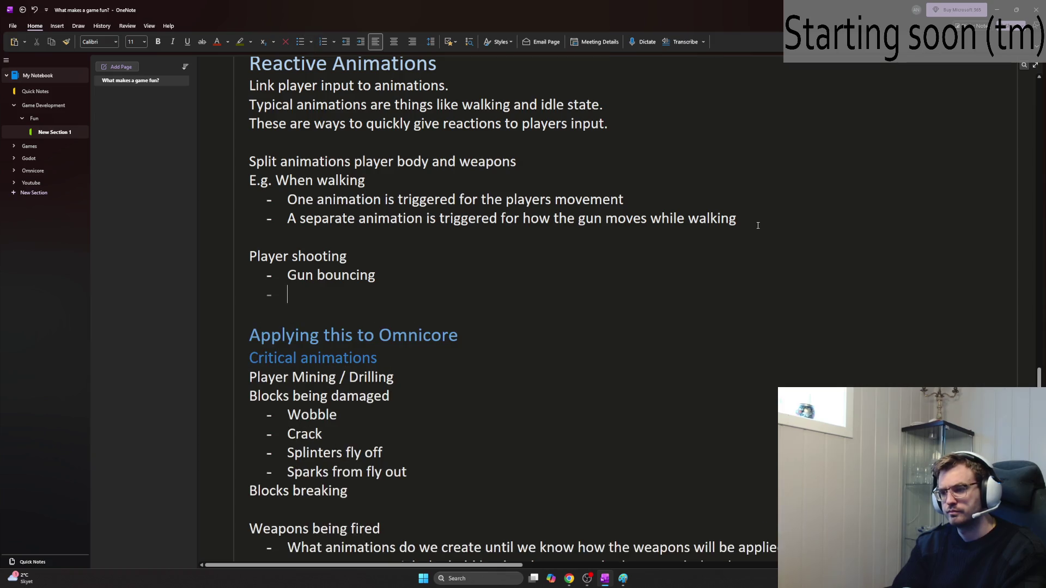
text(Gun)
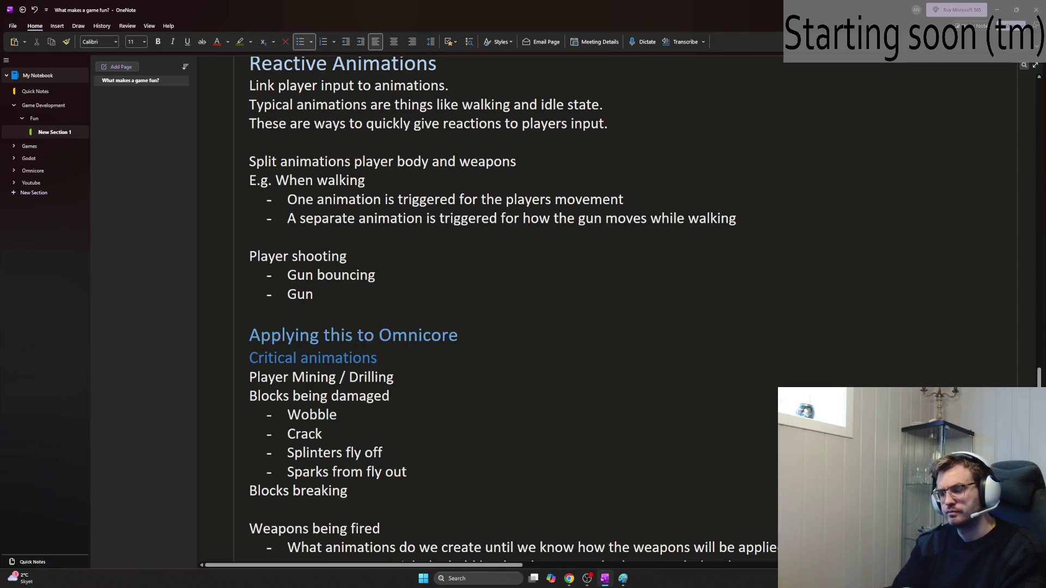
text( pushed back)
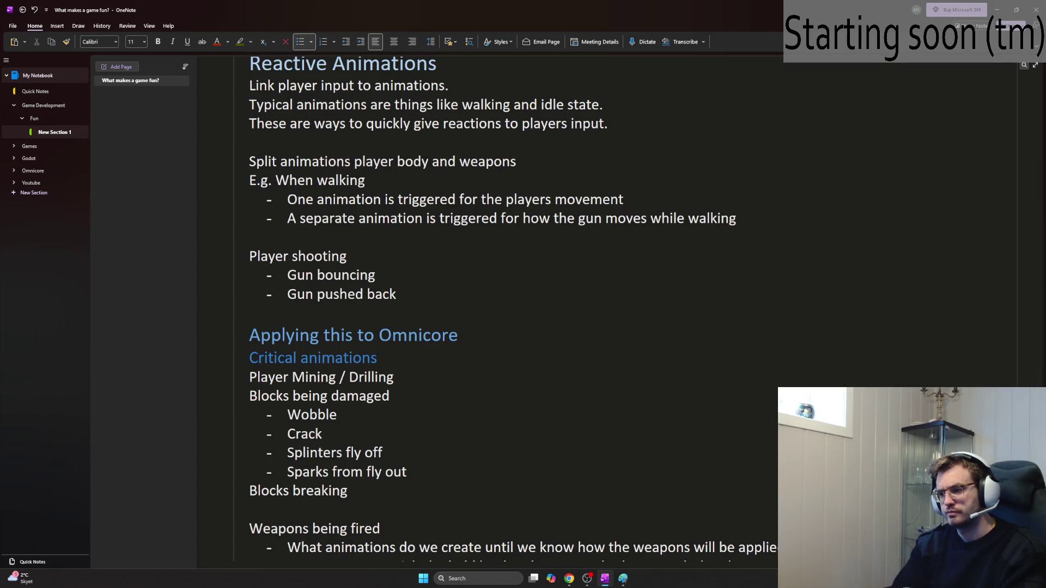
key(Return)
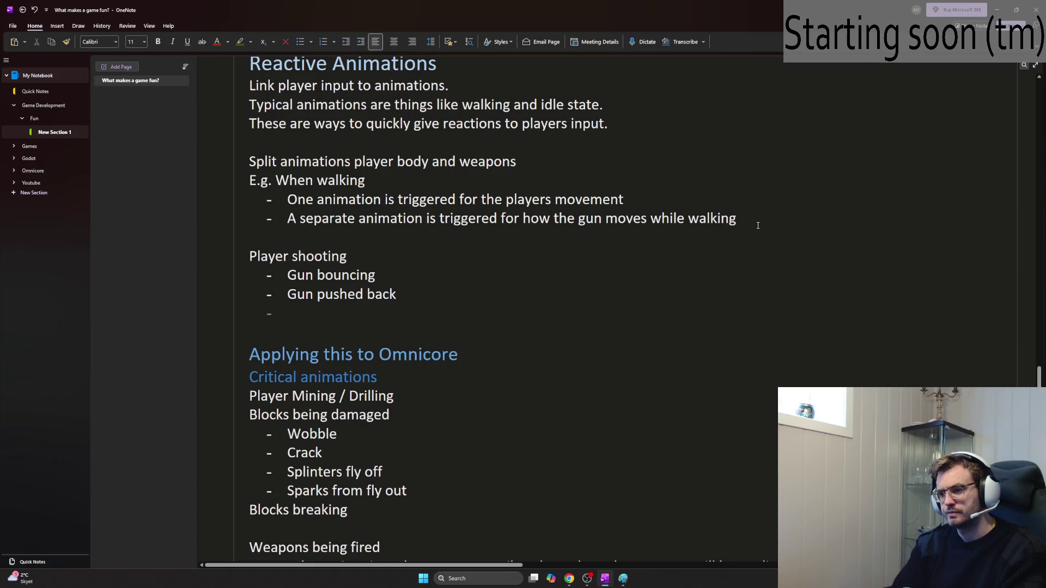
text(Small scre)
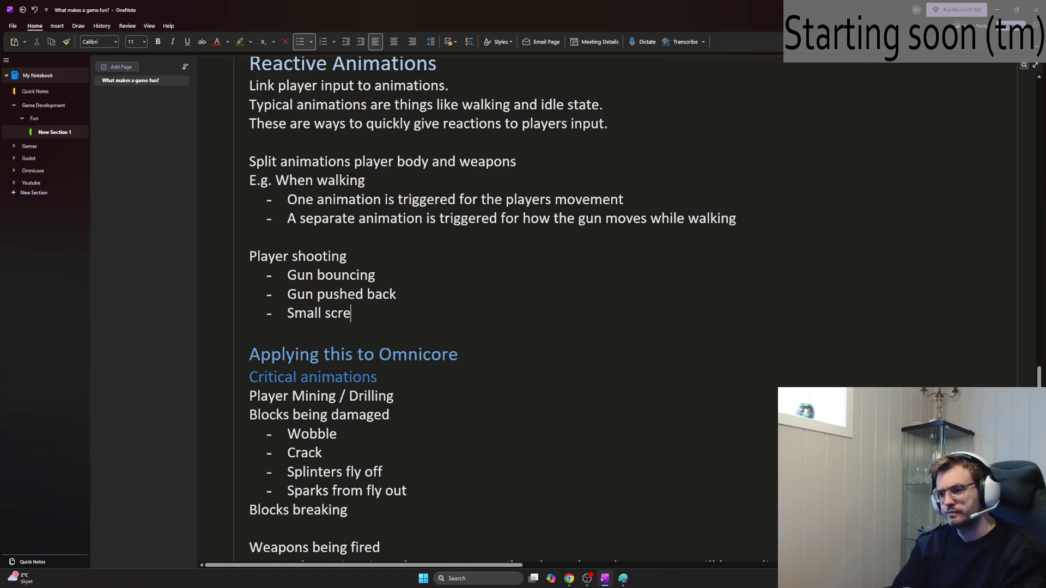
text(enshake)
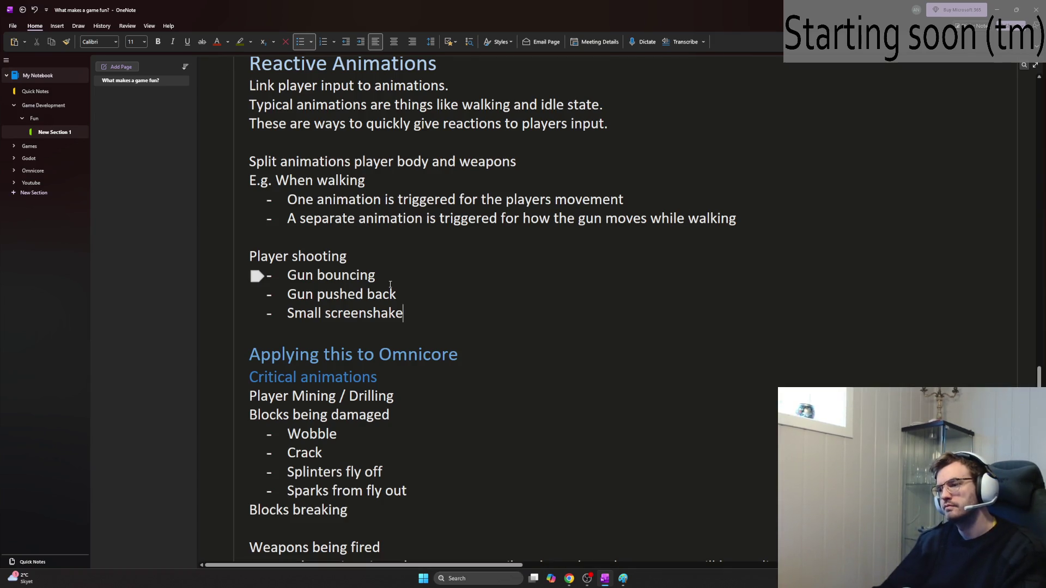
mouse_move(403, 314)
mouse_down()
mouse_move(305, 299)
mouse_move(288, 314)
mouse_up()
Step: Correct the last bullet to 'Small screen shake', then minimize OneNote to reveal the tutorial
click(363, 315)
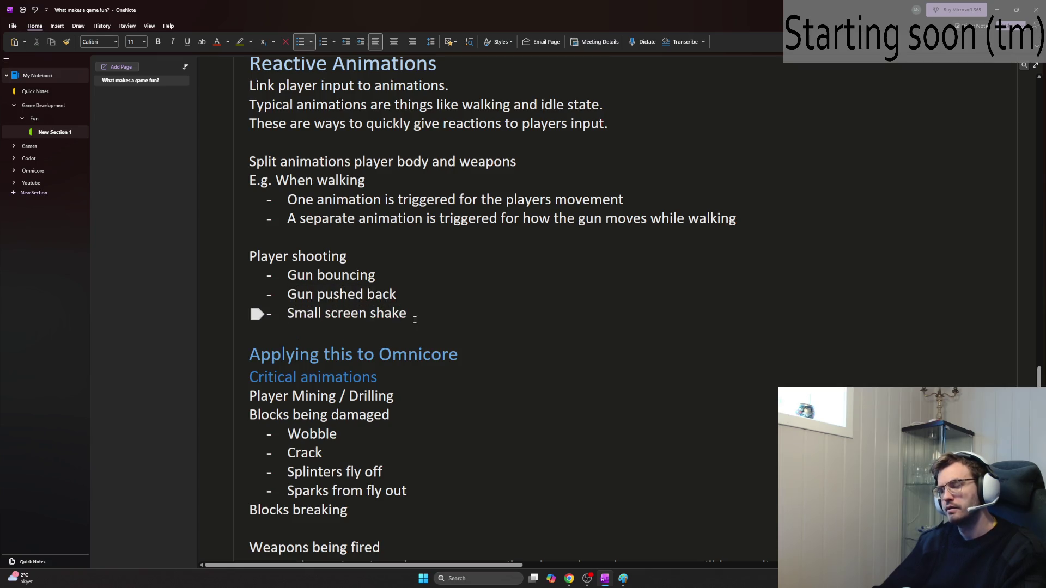
drag(438, 317, 281, 314)
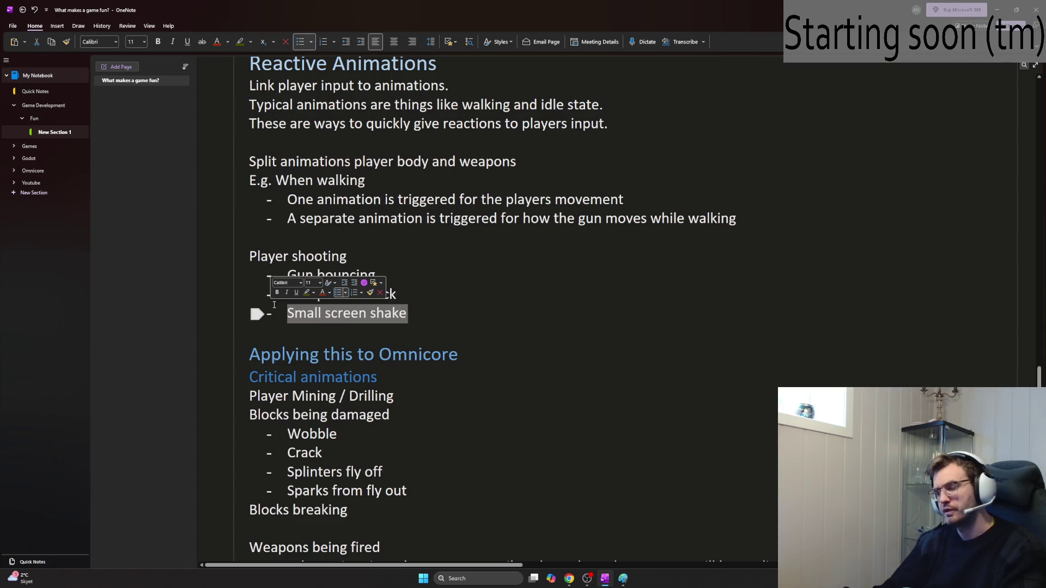
click(429, 316)
drag(429, 316, 285, 314)
click(286, 313)
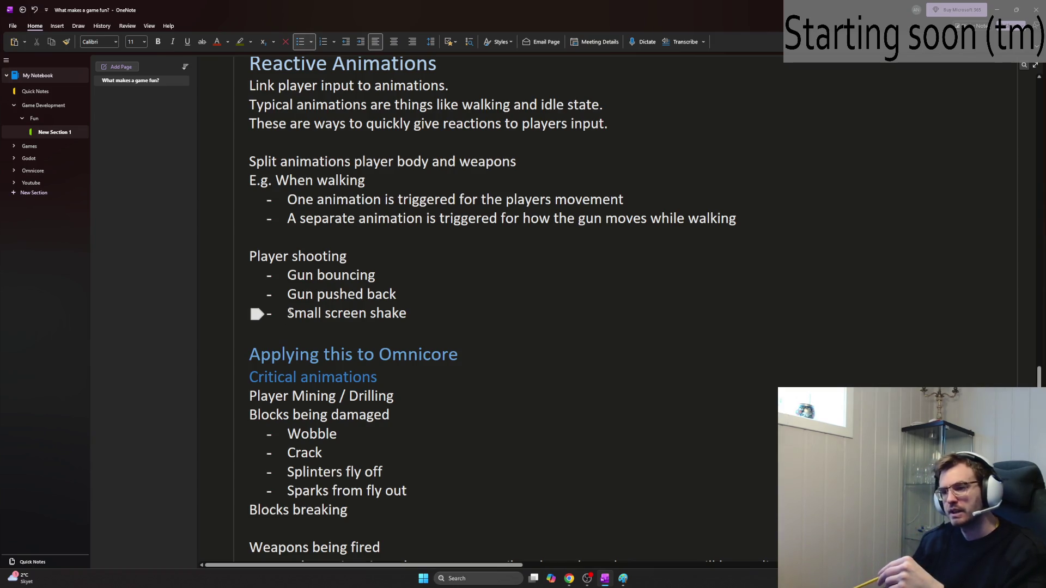
drag(306, 311, 468, 319)
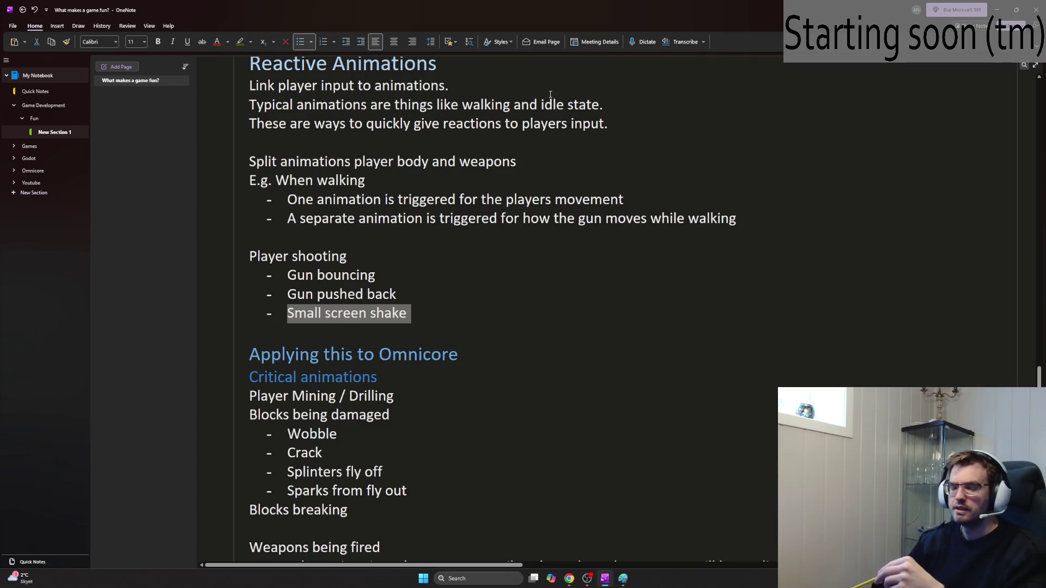
click(462, 305)
mouse_move(410, 314)
mouse_down()
mouse_move(348, 297)
mouse_move(294, 314)
mouse_up()
click(289, 314)
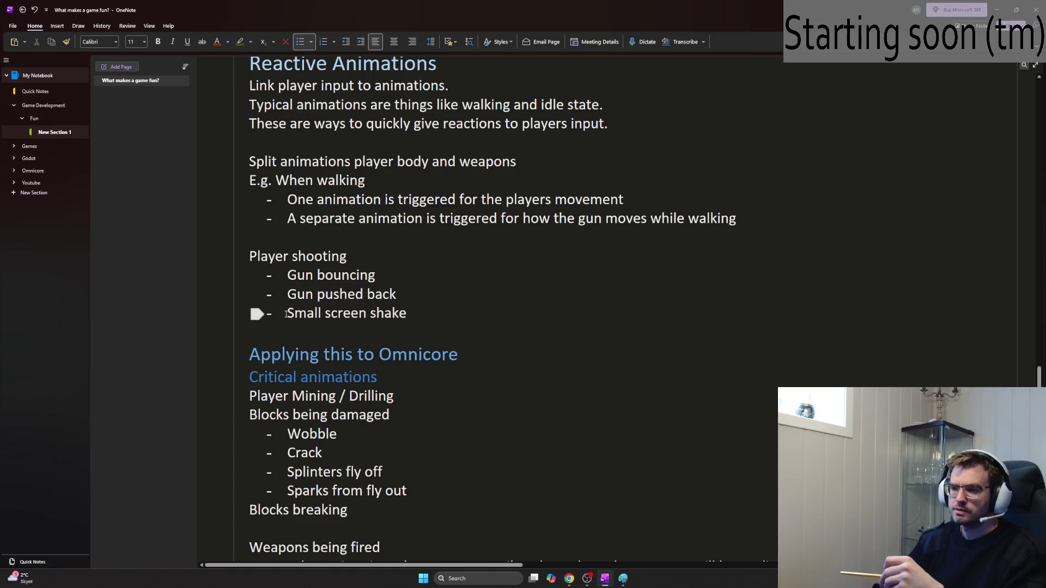
mouse_move(408, 314)
mouse_down()
mouse_move(294, 314)
mouse_move(289, 297)
mouse_move(287, 315)
mouse_up()
click(437, 318)
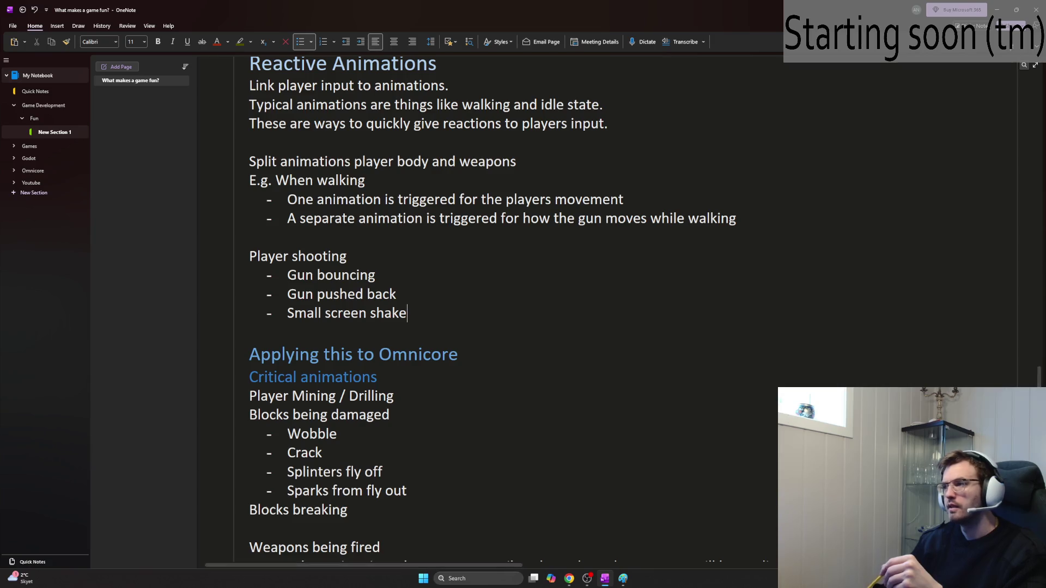
click(998, 12)
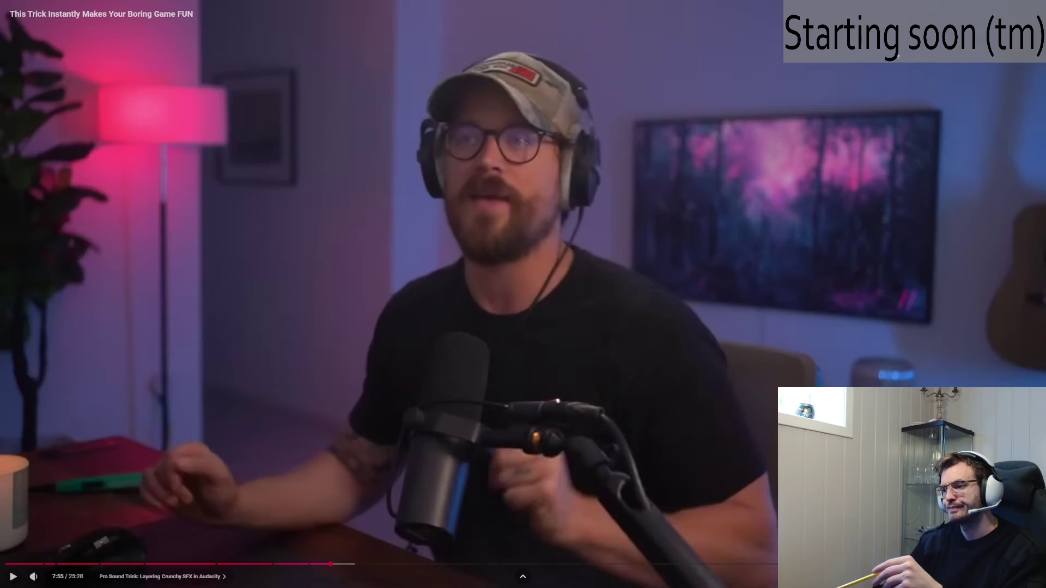
Step: Resume the tutorial so it plays on to the Gun Single Shot clip in Audacity
click(585, 259)
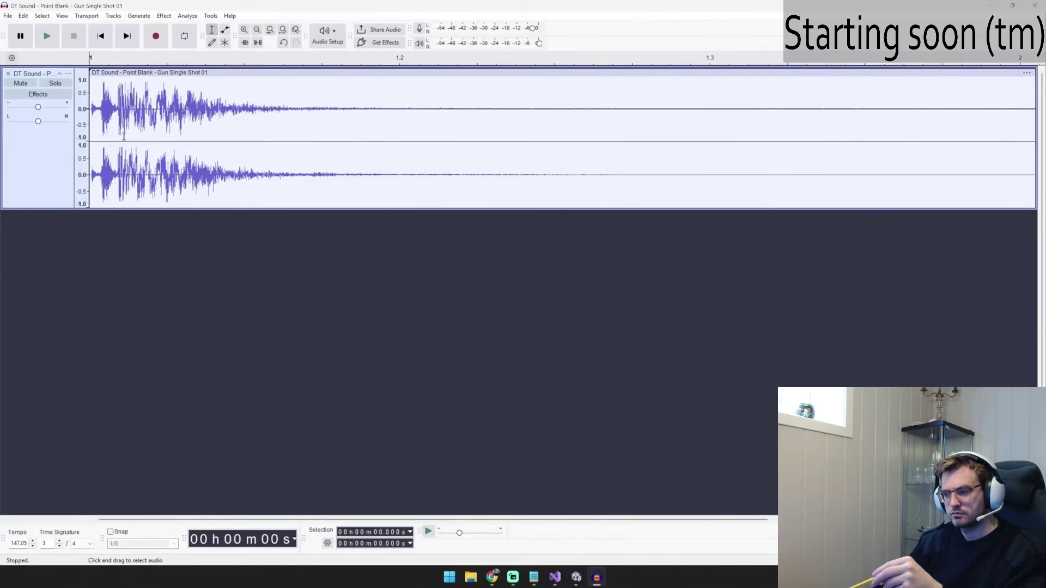
Step: Let the tutorial move from Audacity to the Artlist 'gun shot' SFX search
mouse_move(791, 249)
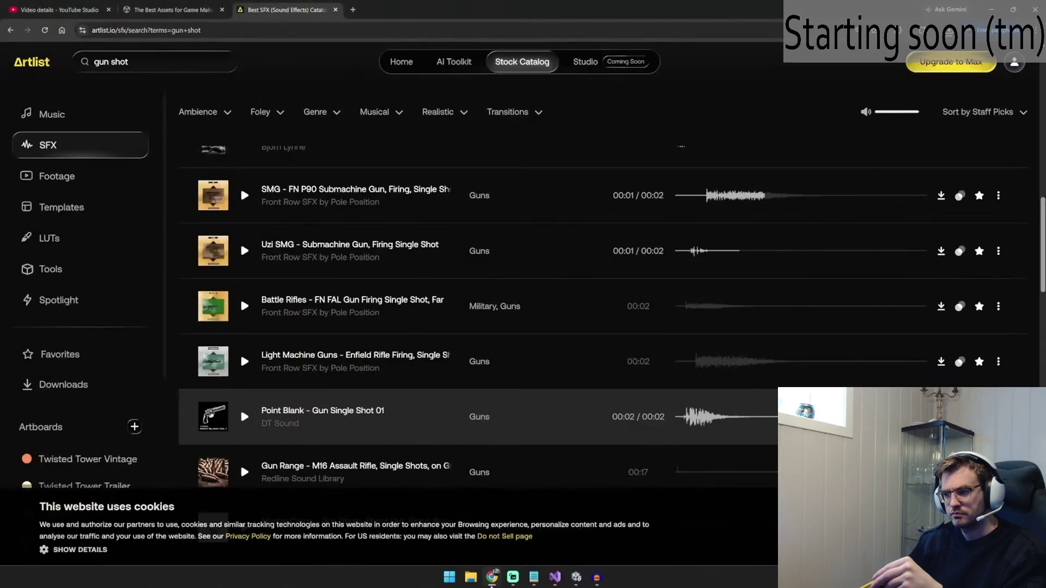
Step: Change the sound effect search to 'shell gu' and switch to the Gun Single Shot project
click(178, 70)
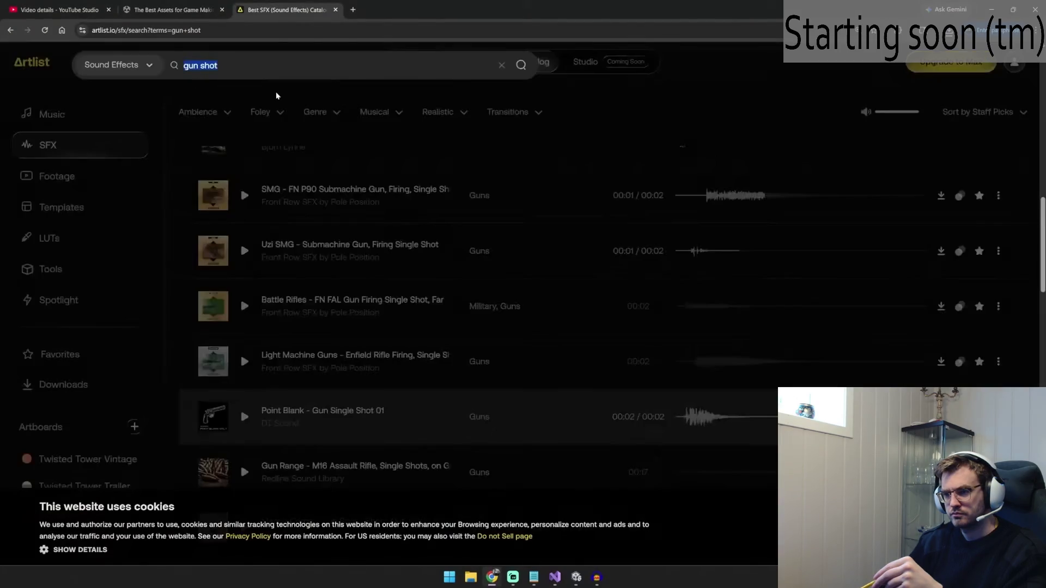
text(shell gu)
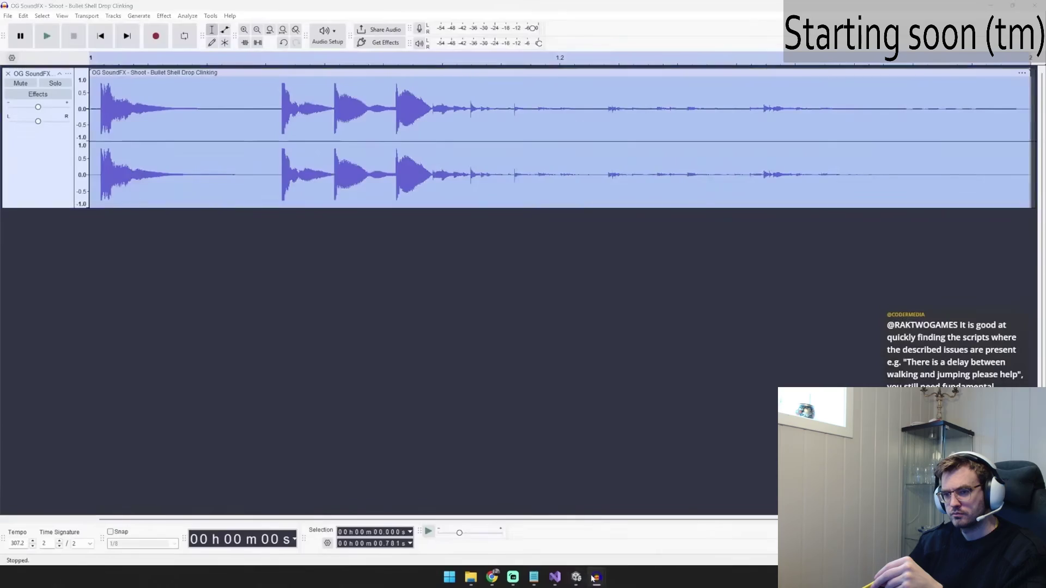
mouse_move(596, 577)
click(556, 536)
click(113, 15)
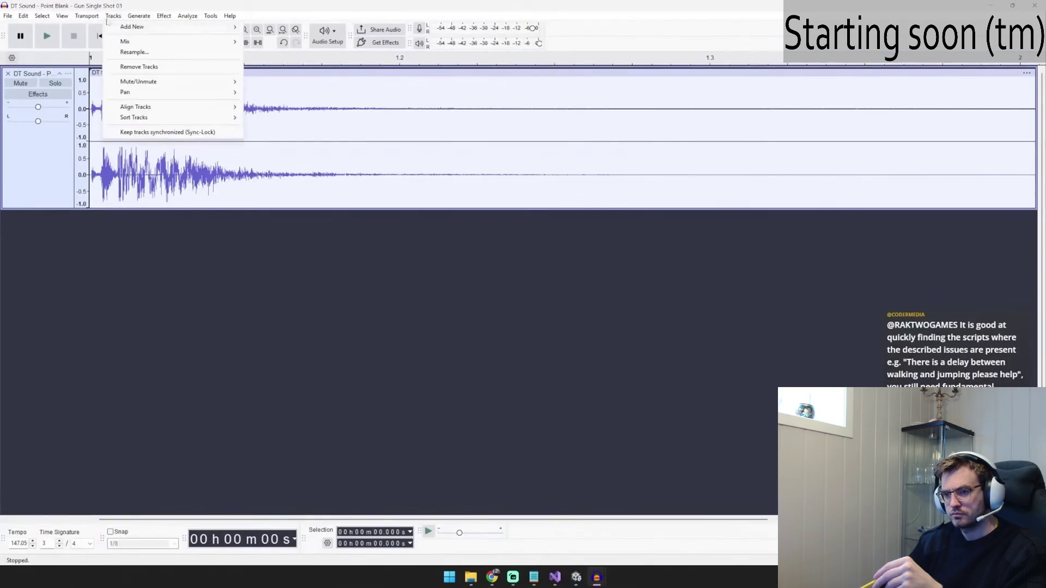
key(ctrl+v)
drag(92, 220, 232, 220)
mouse_move(789, 247)
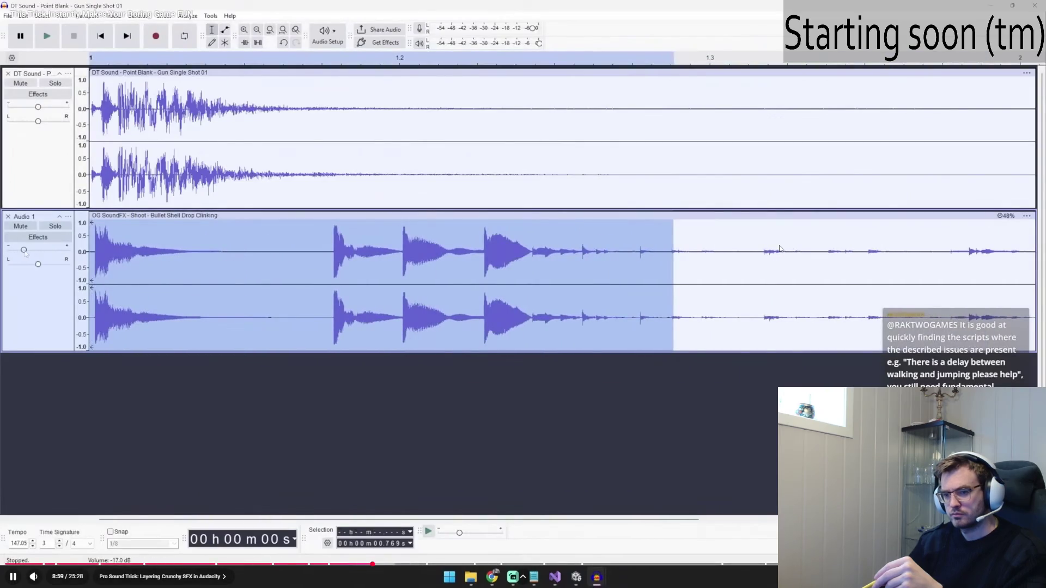
Step: Rewind the tutorial to the Stereo Track step, pause it at 8:56, and switch to OneNote
key(Left)
key(space)
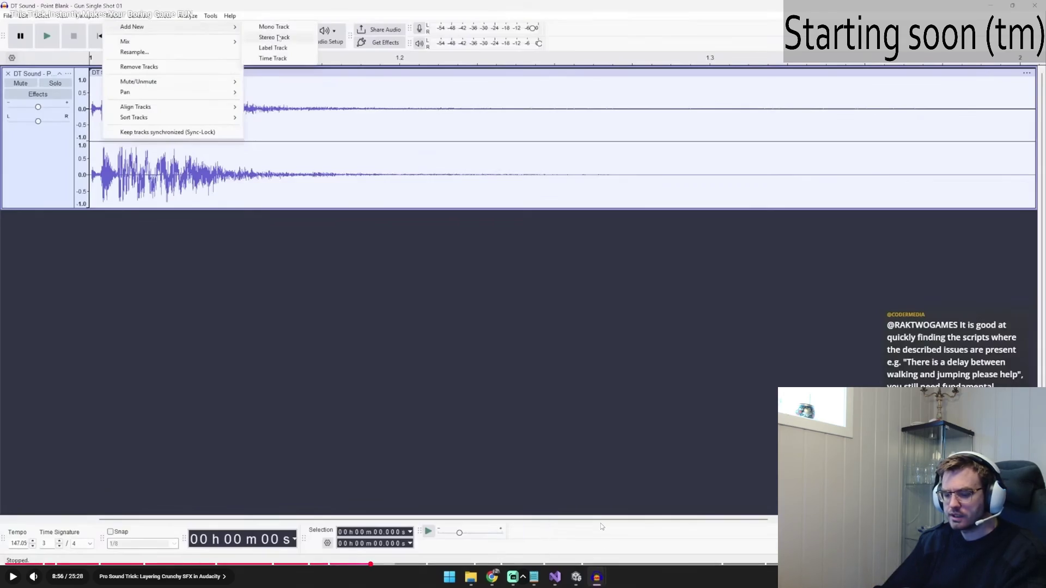
key(alt+Tab)
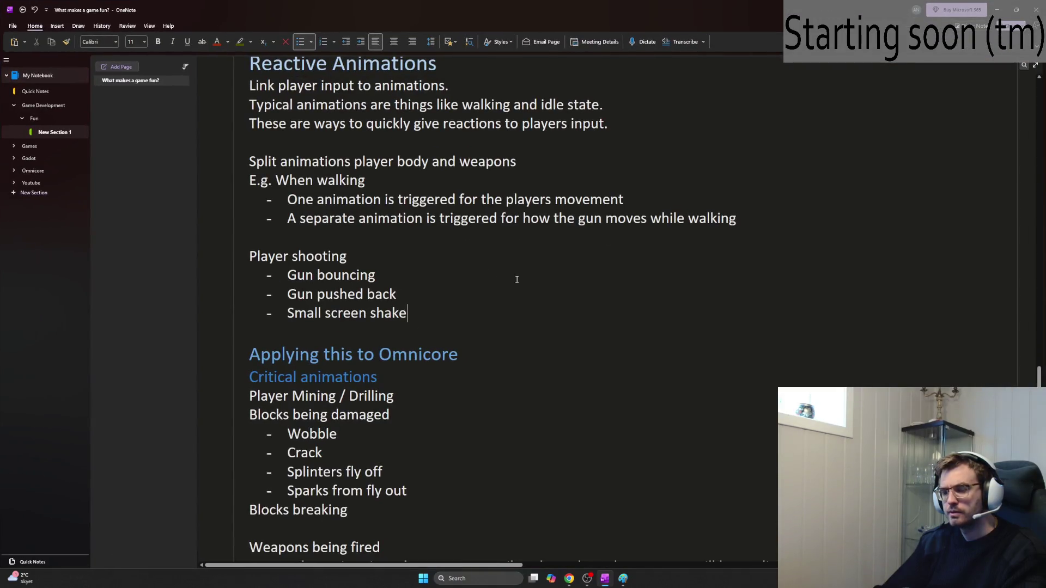
Step: Jump to the Reactive Sounds section and place the cursor after the blending notes
scroll(523, 256, up, 20)
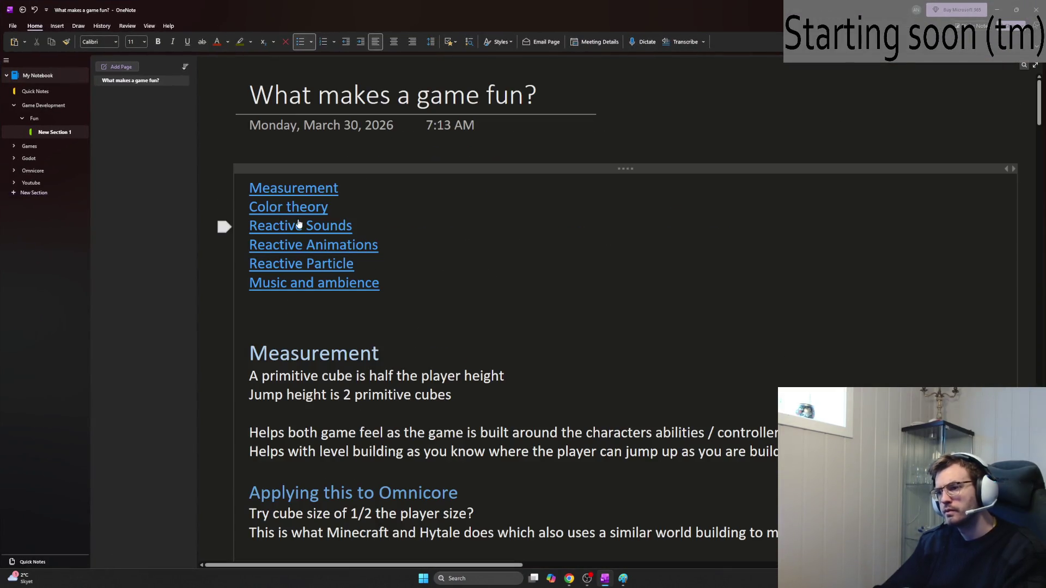
click(304, 228)
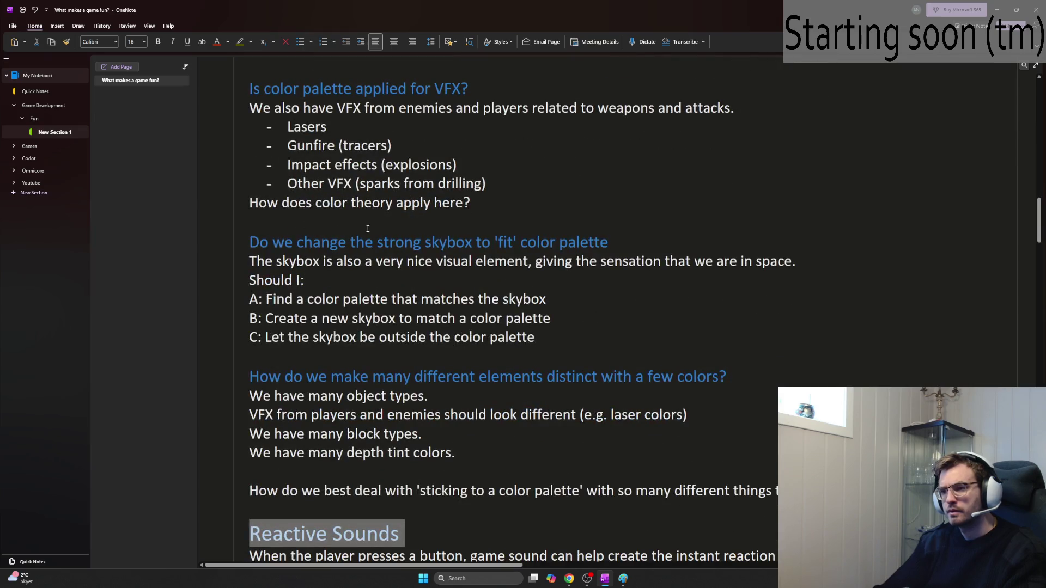
scroll(396, 188, up, 2)
scroll(468, 279, down, 5)
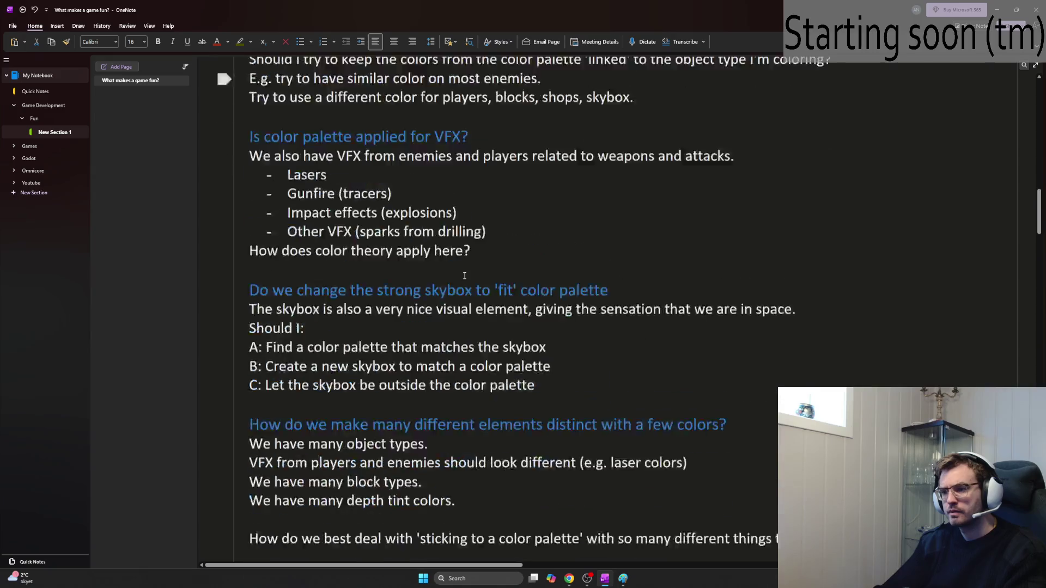
scroll(468, 279, down, 2)
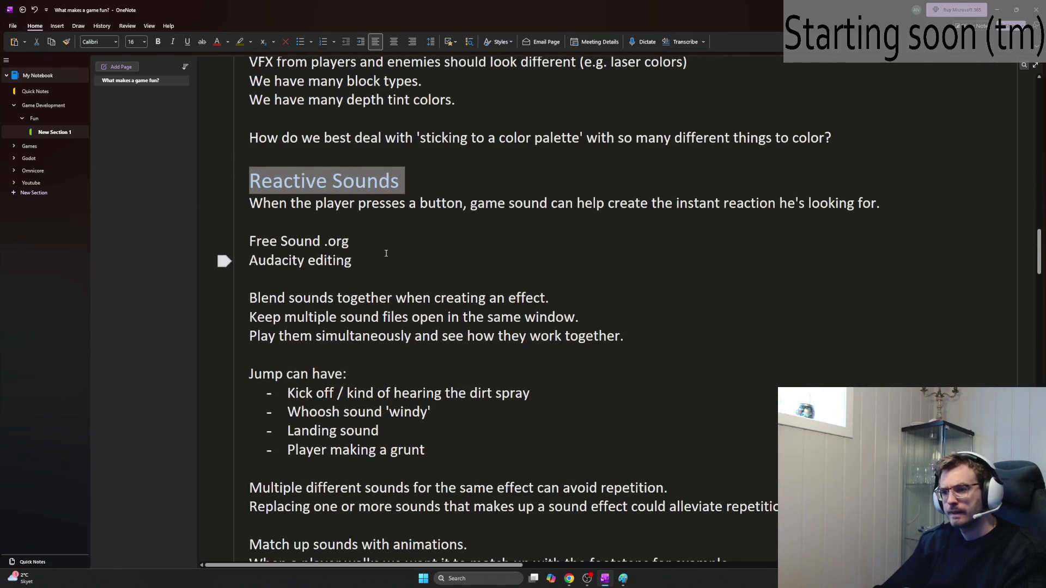
click(411, 263)
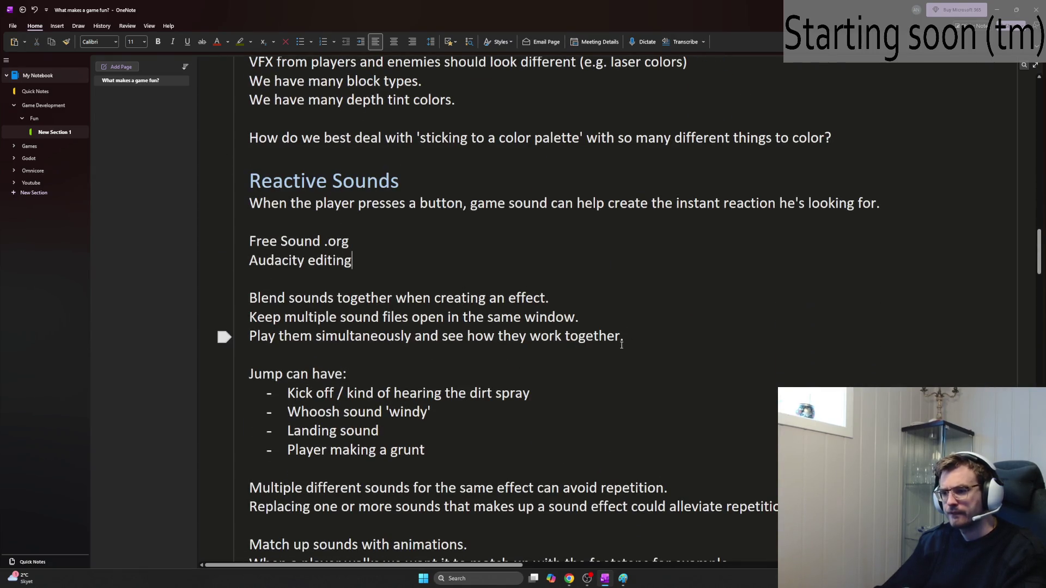
click(641, 329)
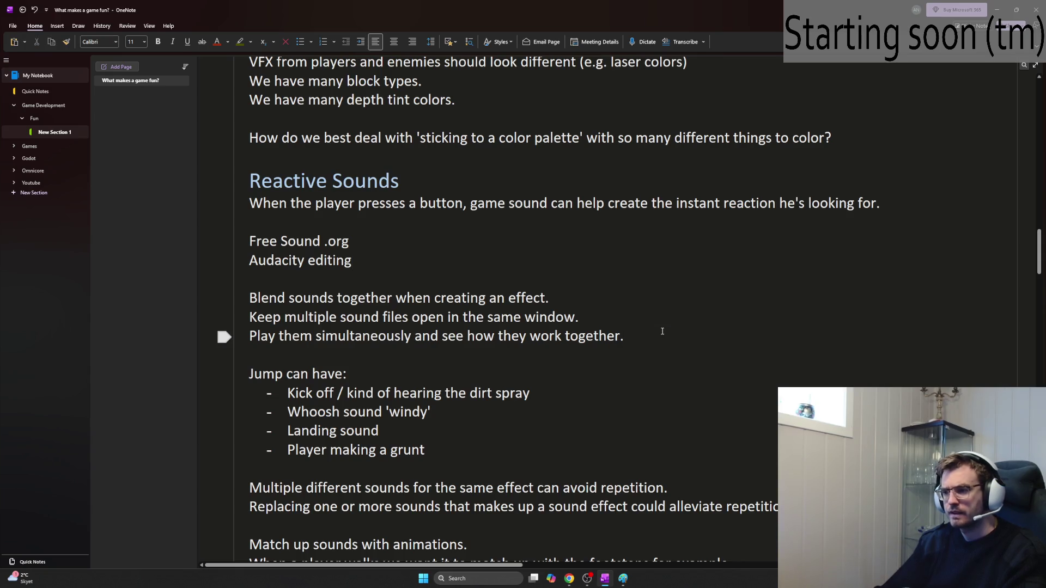
Step: Add the note 'Audacity - Tracks - Add new - Stereo Track' and begin 'Aim for -10 volume on'
key(Return)
key(Return)
text(Audacity)
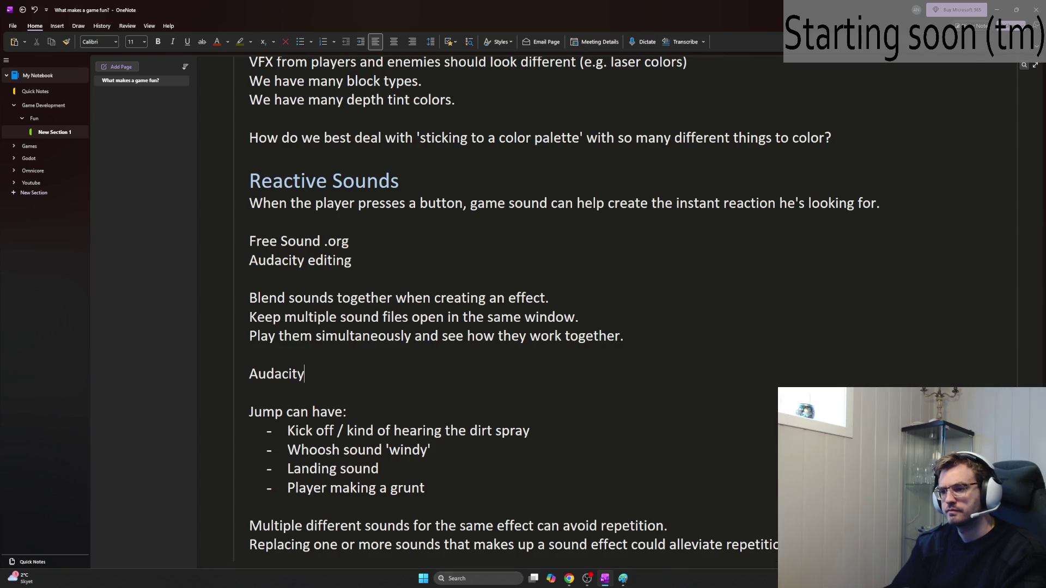
key(shift+Home)
key(BackSpace)
key(Up)
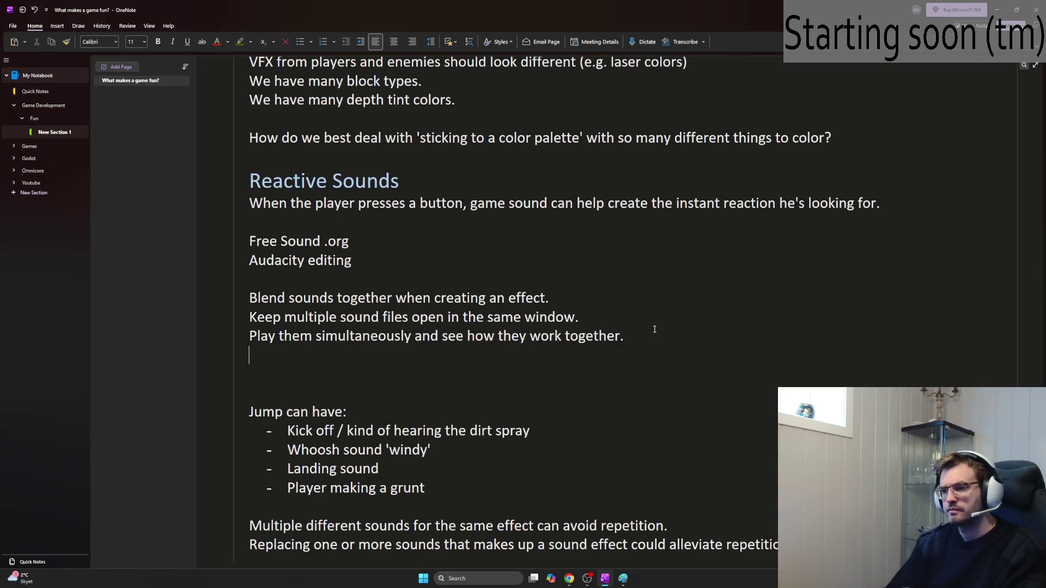
key(Down)
key(Return)
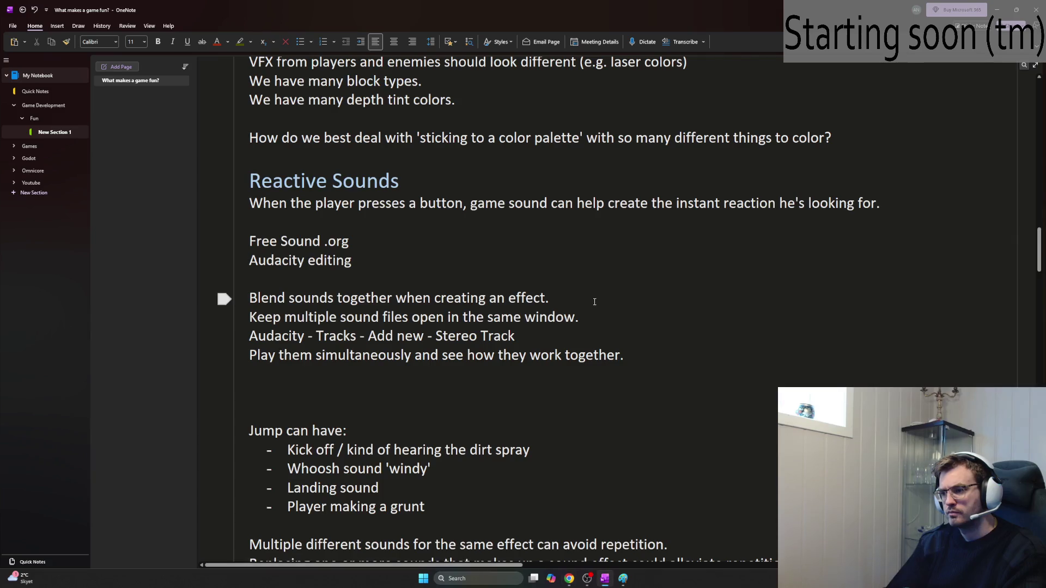
click(375, 261)
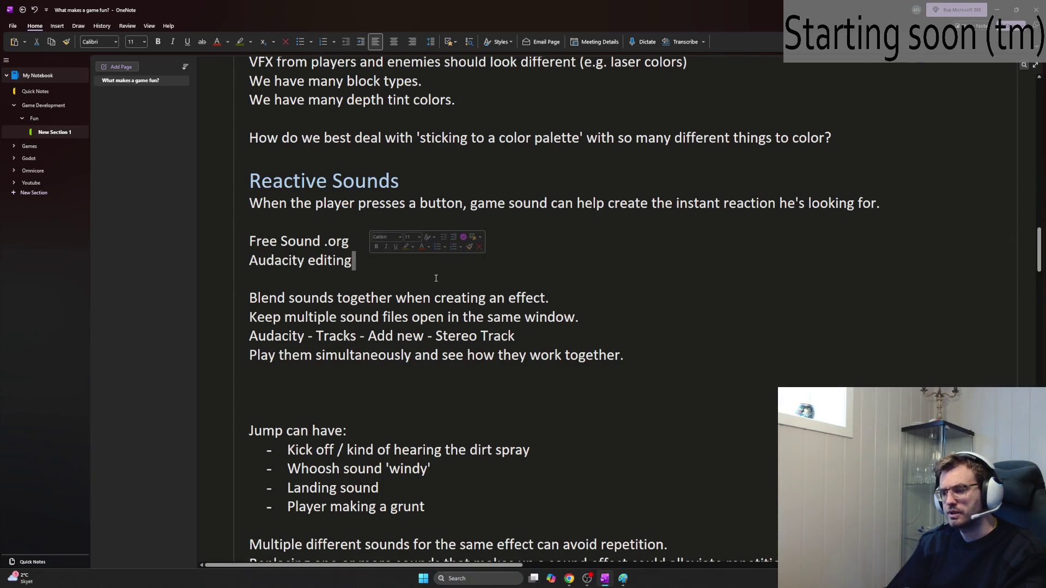
key(Right)
key(Right)
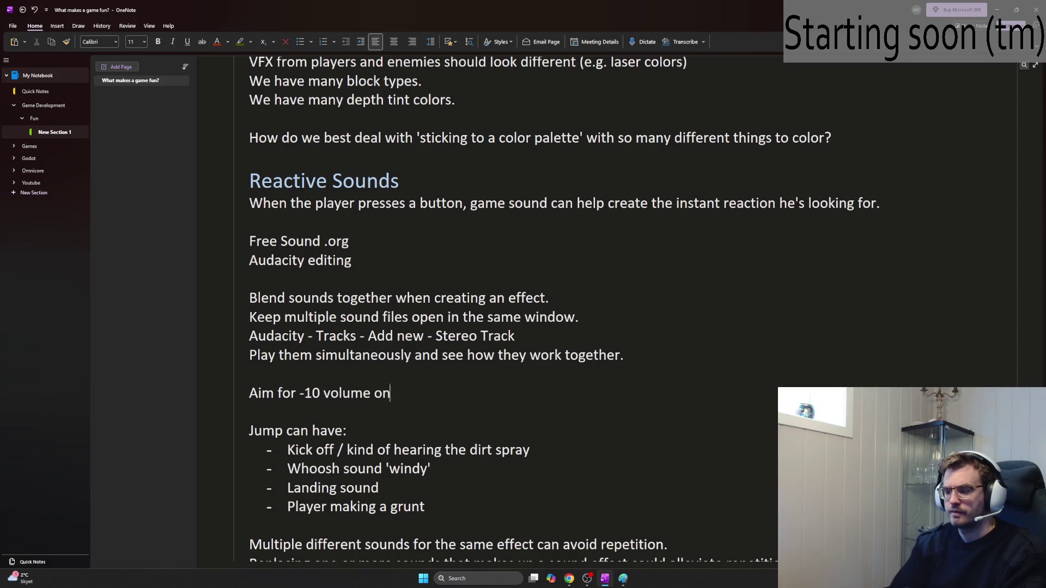
key(alt+Tab)
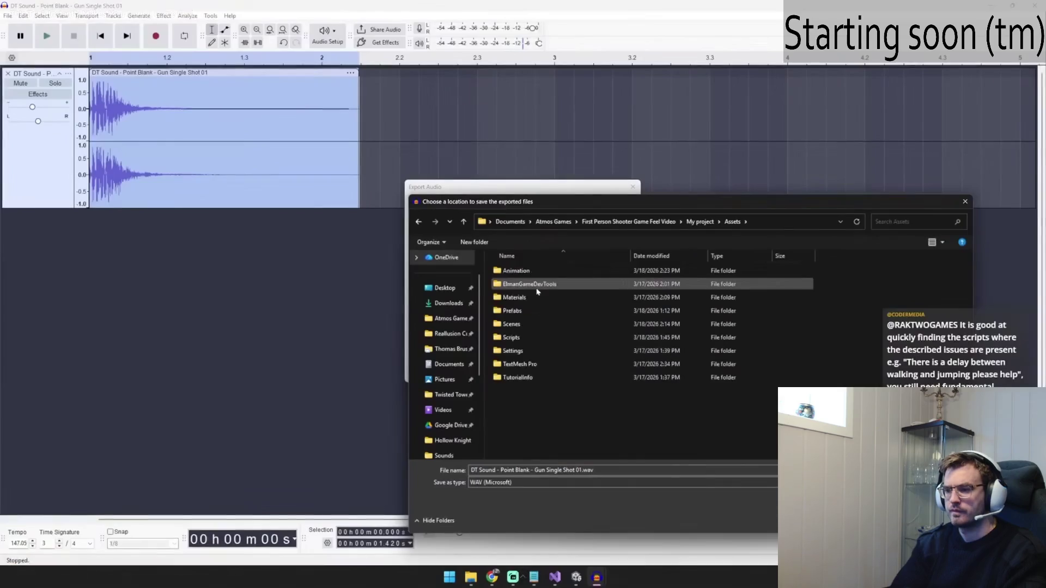
Step: Rewind and replay the tutorial's Audacity track layering and WAV export steps
key(Left)
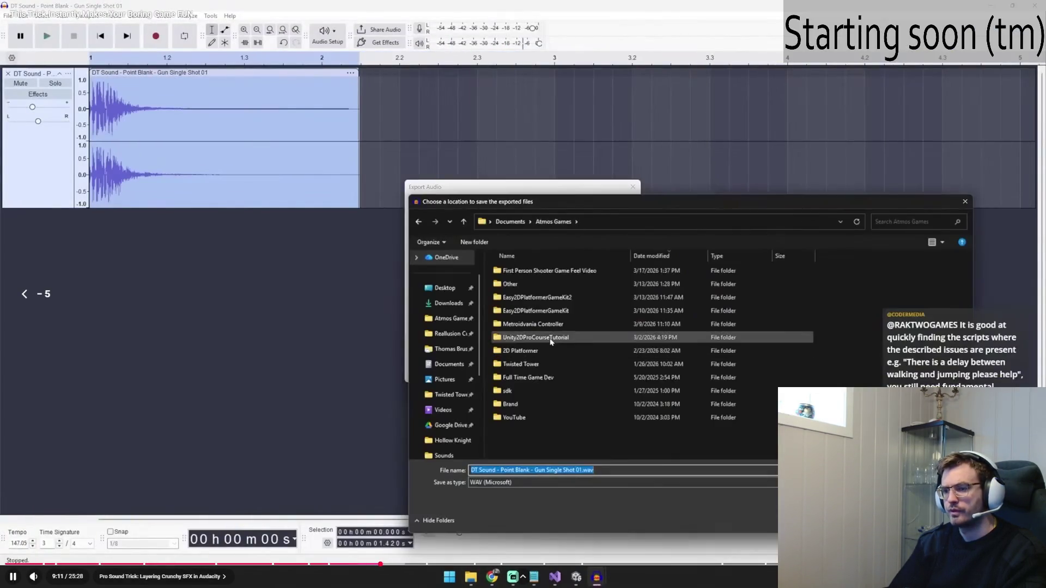
key(Right)
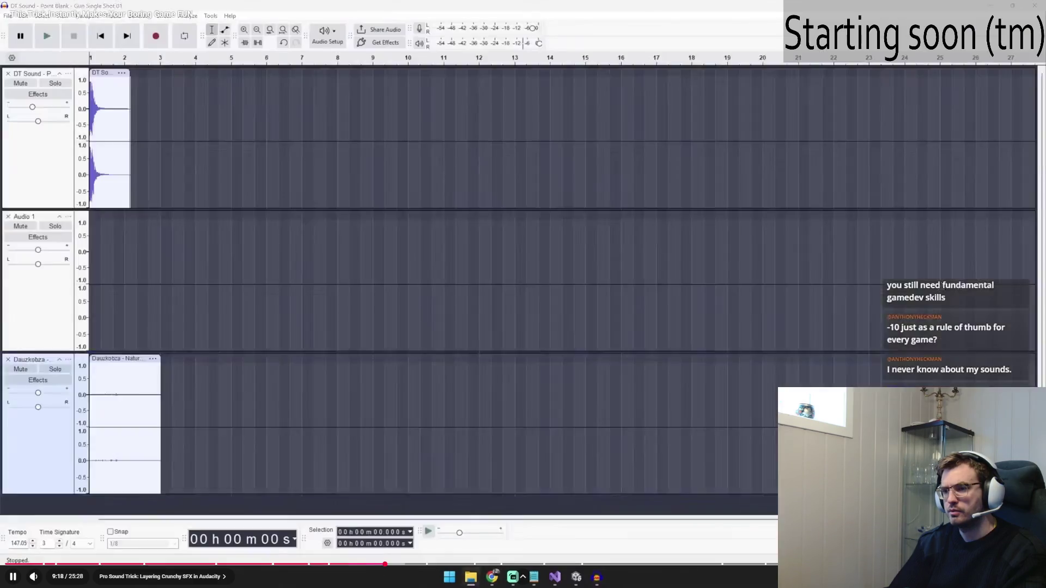
key(space)
key(Left)
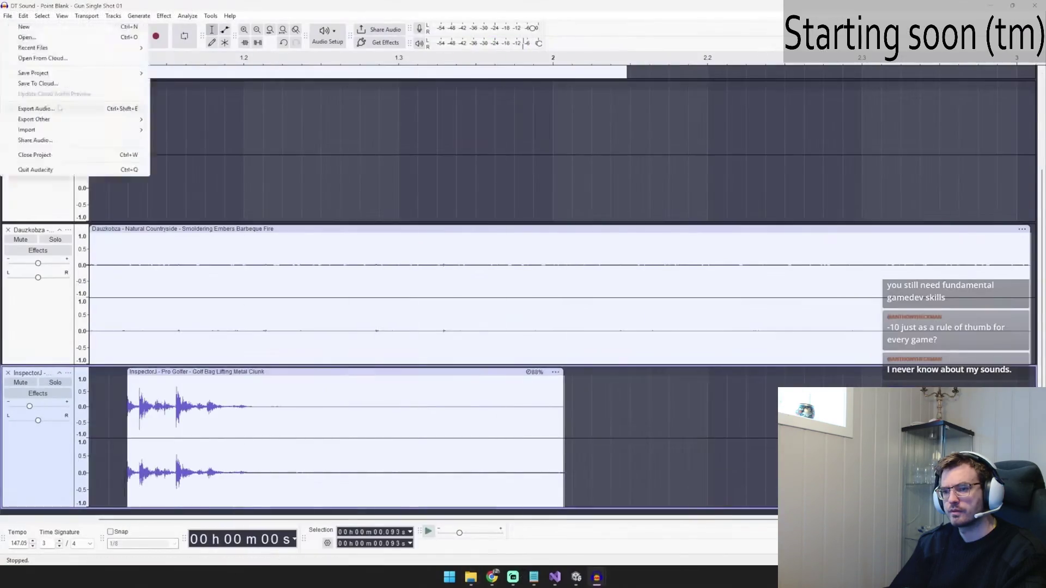
key(space)
key(space)
key(space)
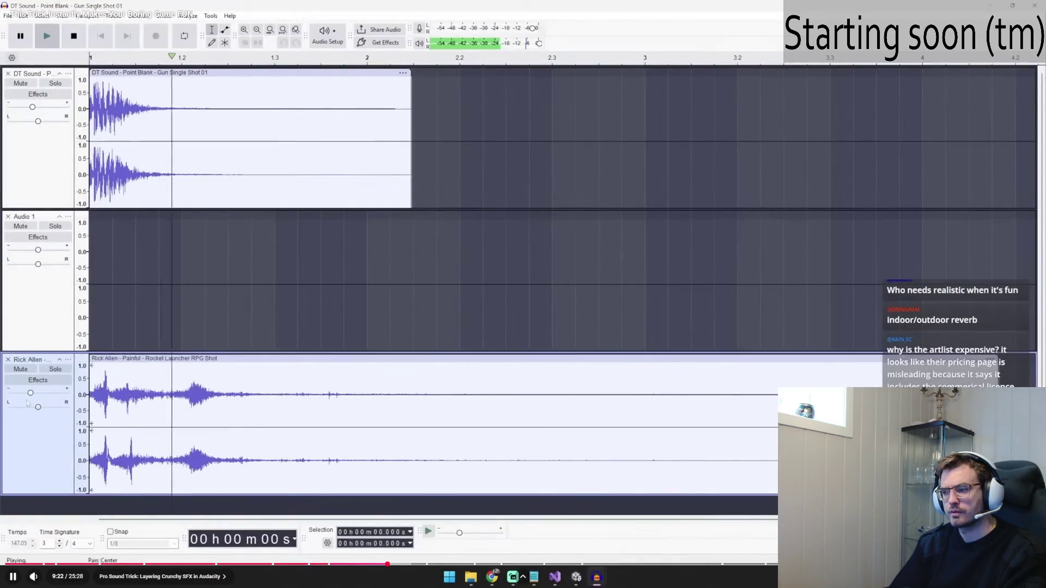
key(Left)
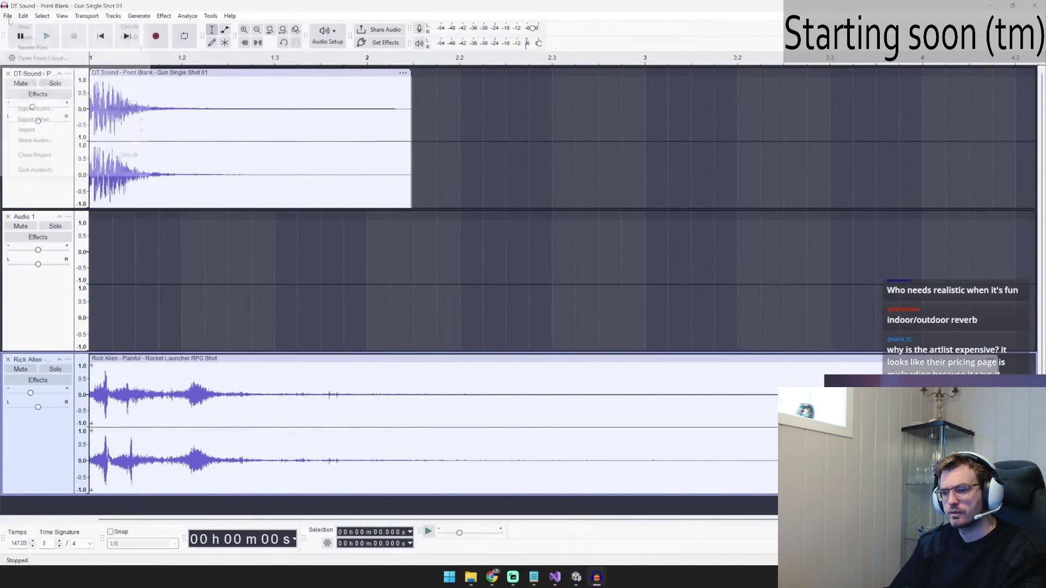
key(Left)
key(Left)
key(Left)
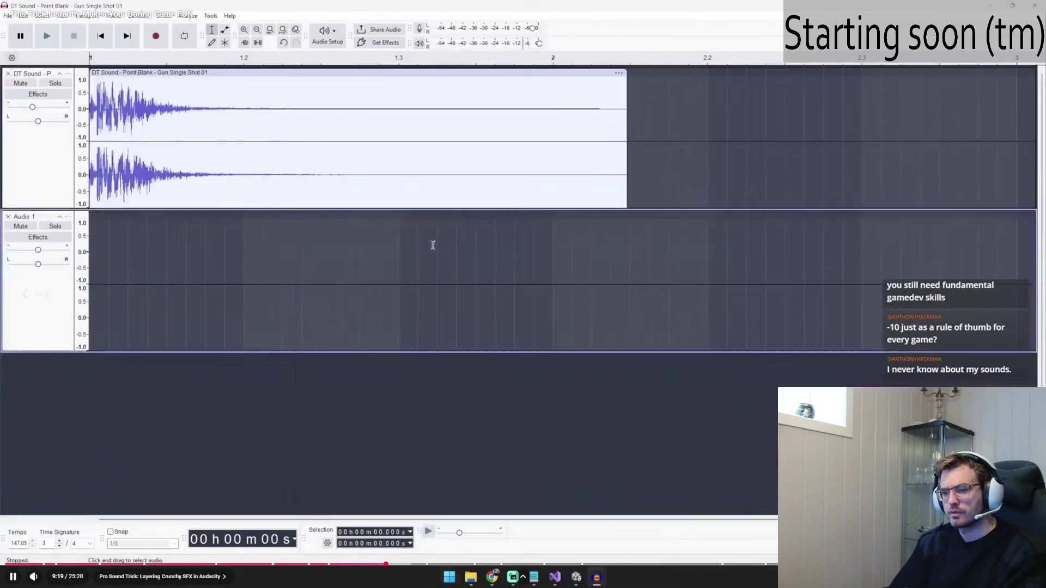
key(space)
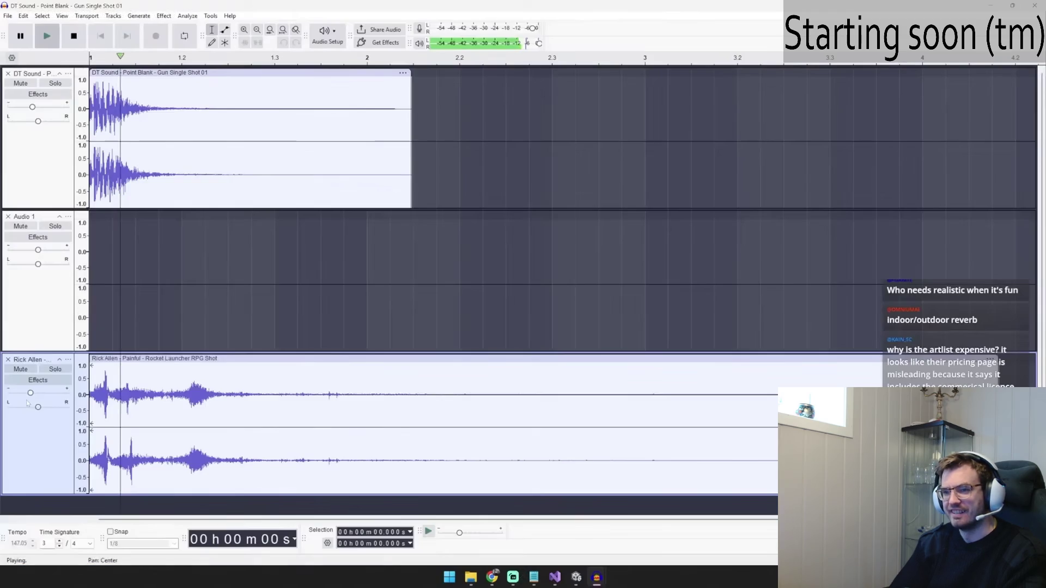
key(space)
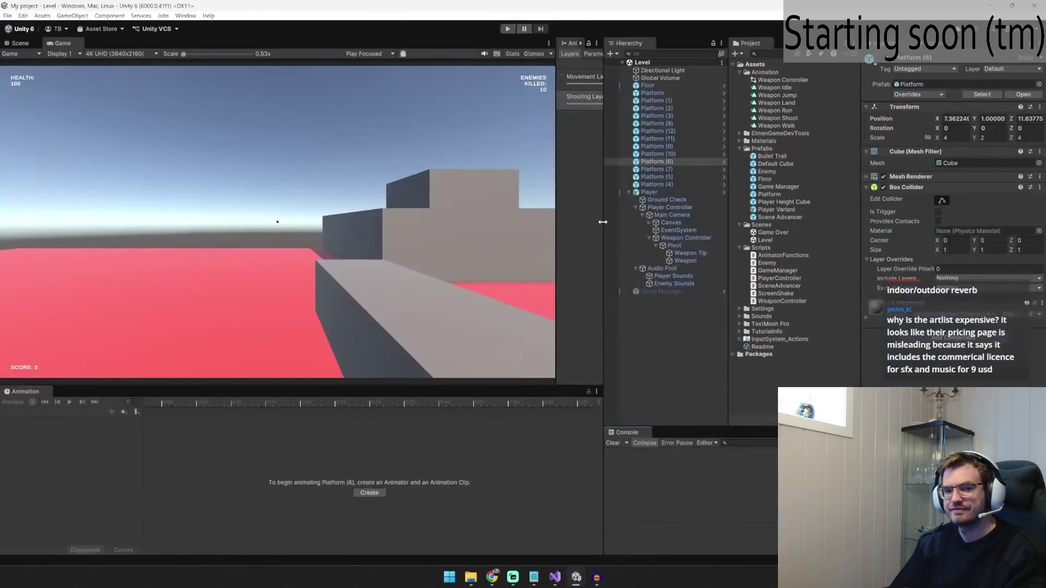
Step: Make the Pivot's Weapon Shoot clip start event call PlayRandomSound2
click(694, 243)
click(49, 412)
click(35, 463)
click(163, 413)
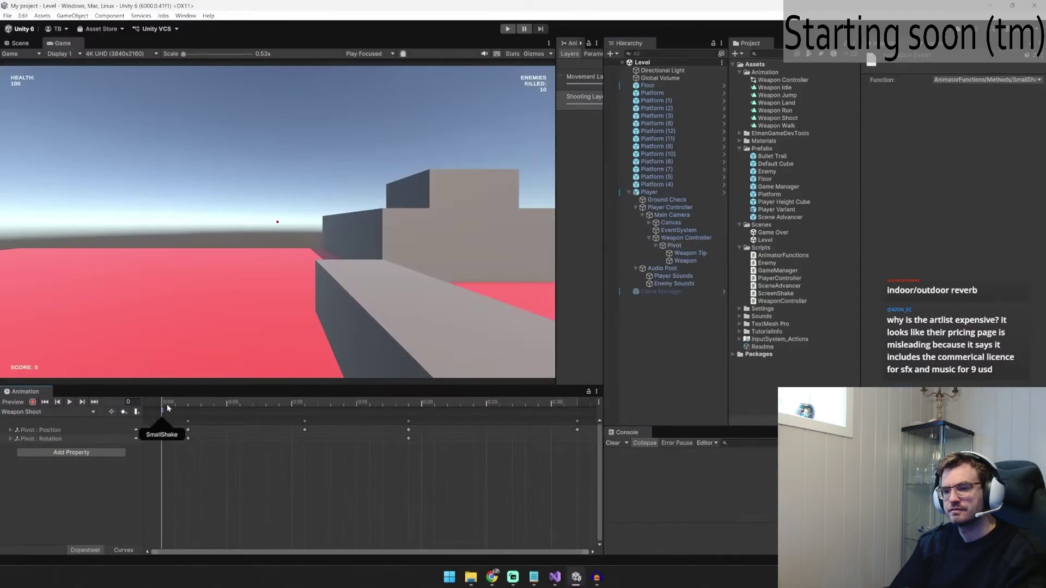
drag(167, 408, 177, 406)
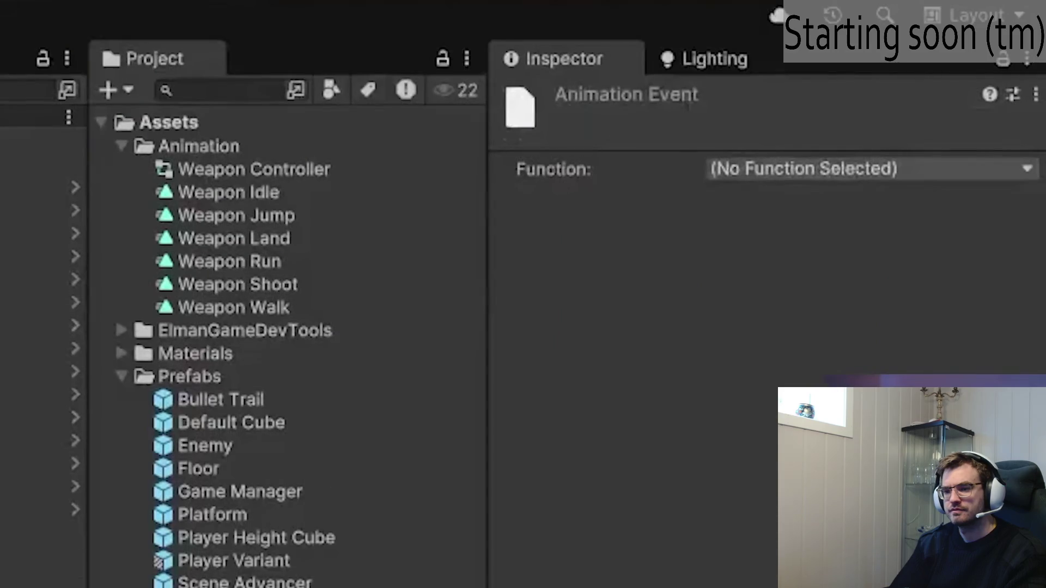
click(817, 169)
mouse_move(828, 234)
mouse_move(661, 238)
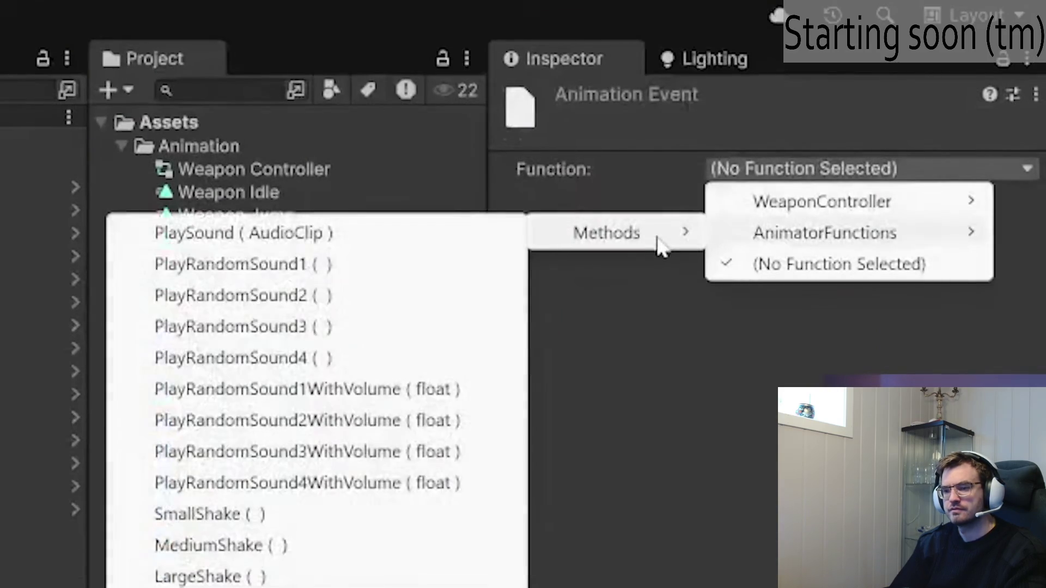
click(368, 294)
Step: Edit the size of the Weapon Controller's Random Sounds 1 list
click(670, 206)
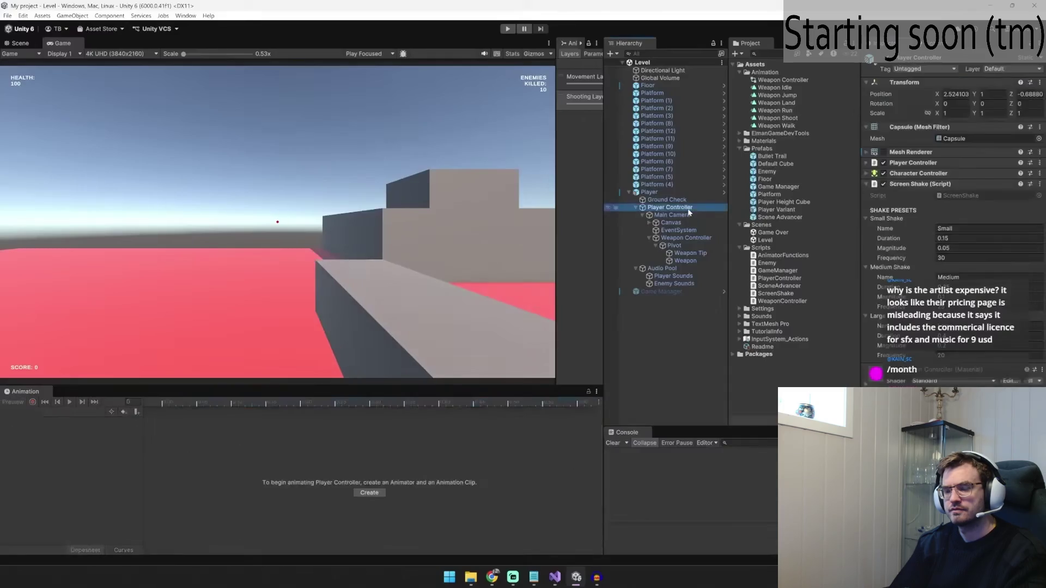
click(687, 238)
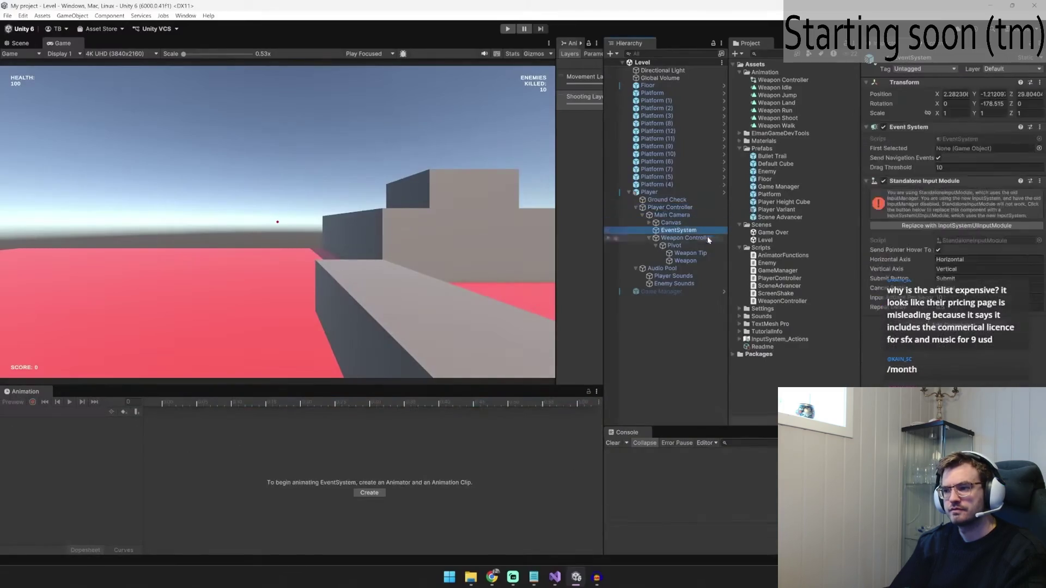
click(1037, 206)
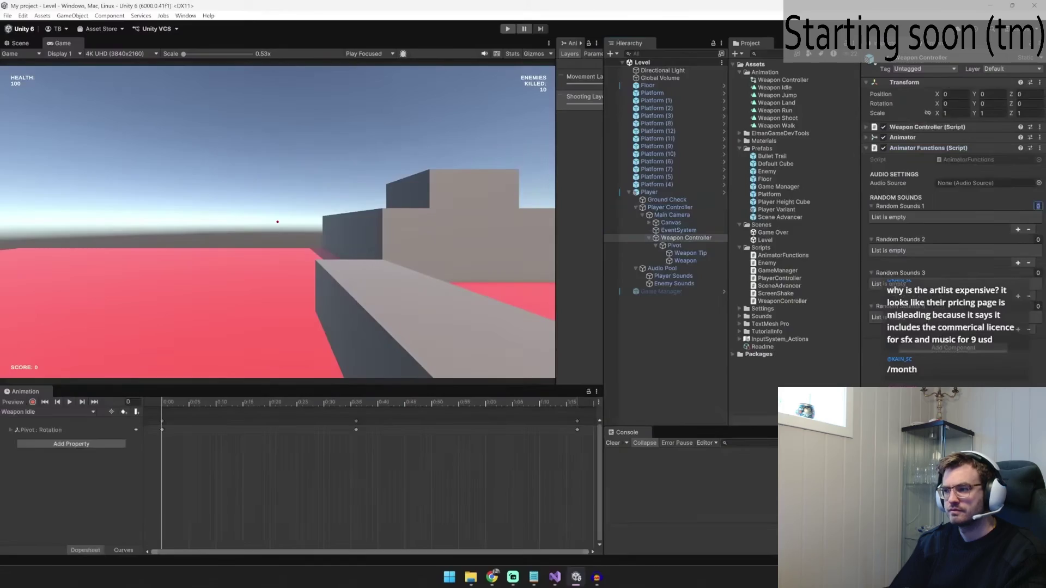
Step: Play the game and fire several shots to test the new shooting sounds
key(ctrl+p)
click(277, 222)
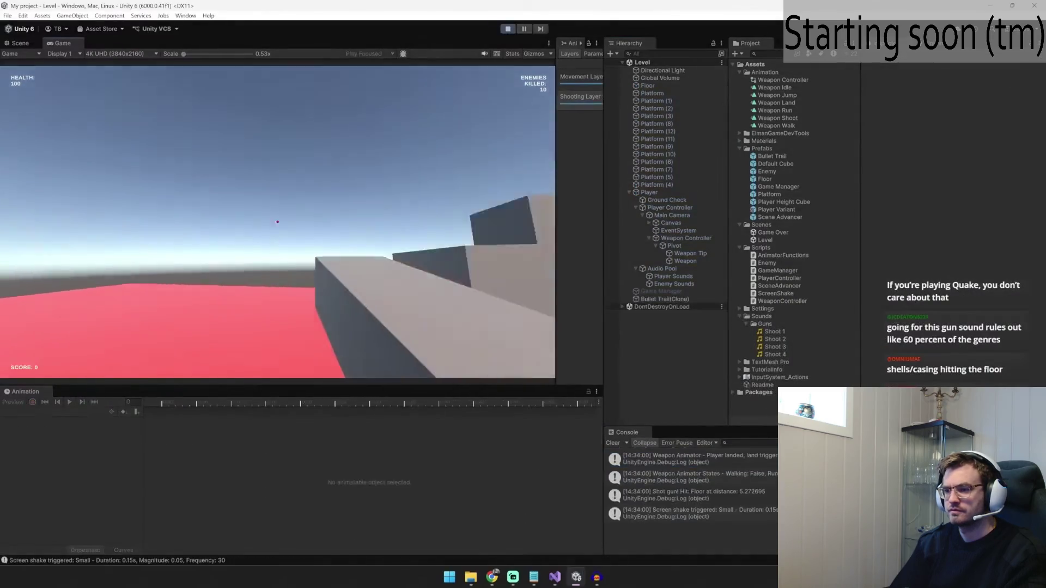
click(277, 222)
click(278, 222)
click(277, 222)
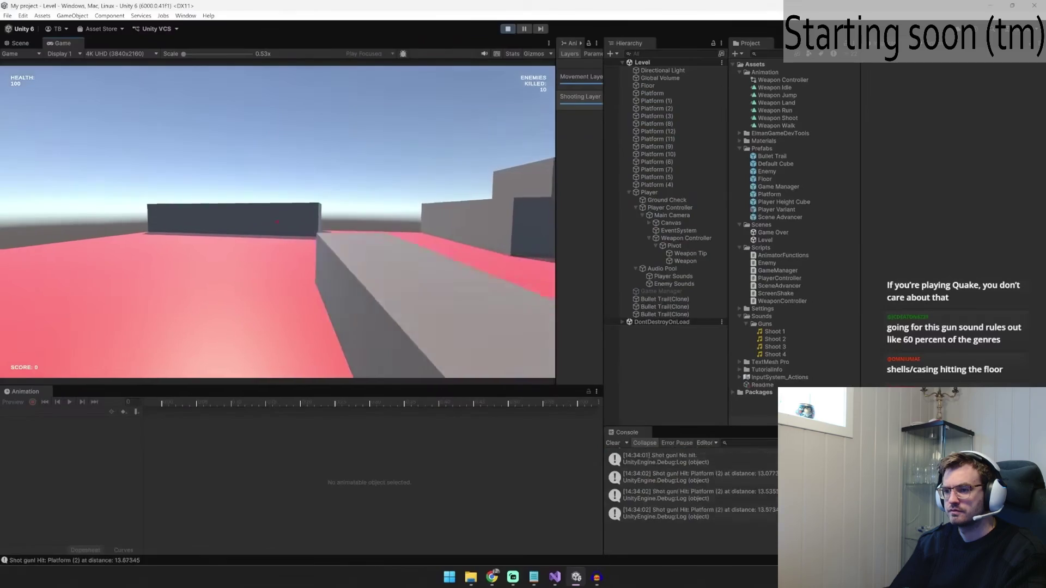
click(277, 222)
key(w)
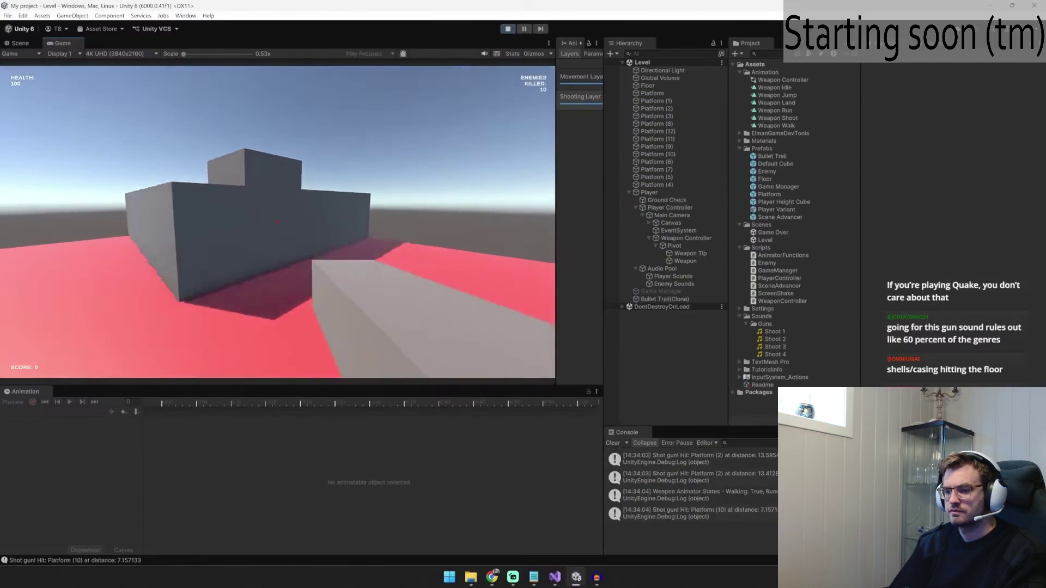
key(space)
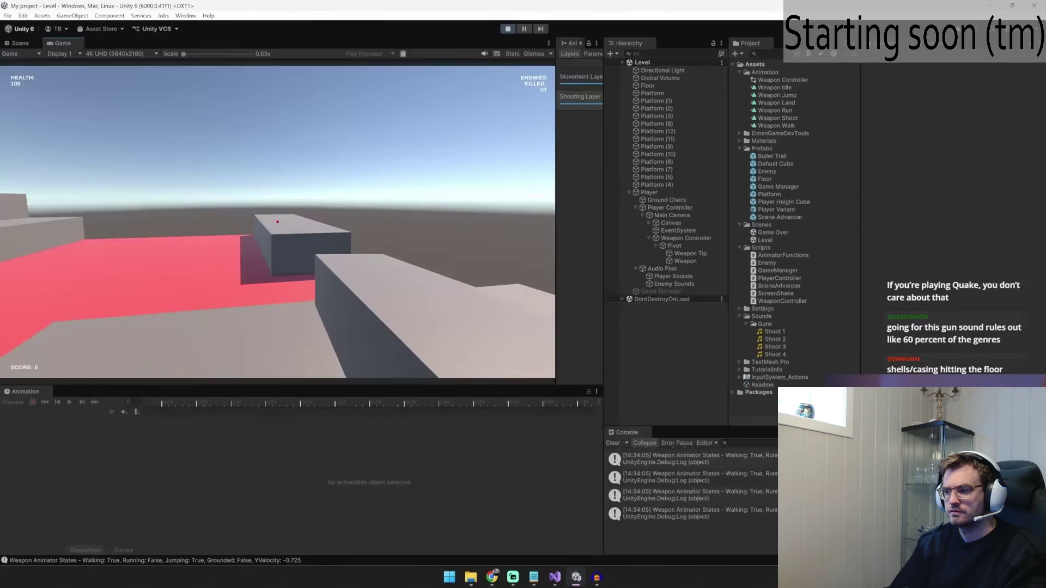
click(278, 222)
click(277, 221)
click(277, 222)
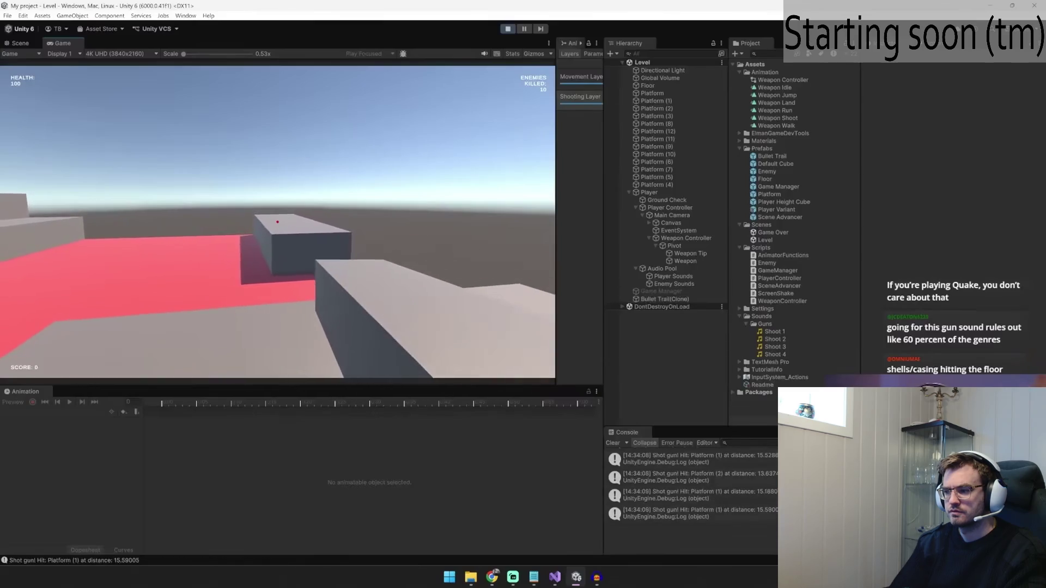
click(277, 222)
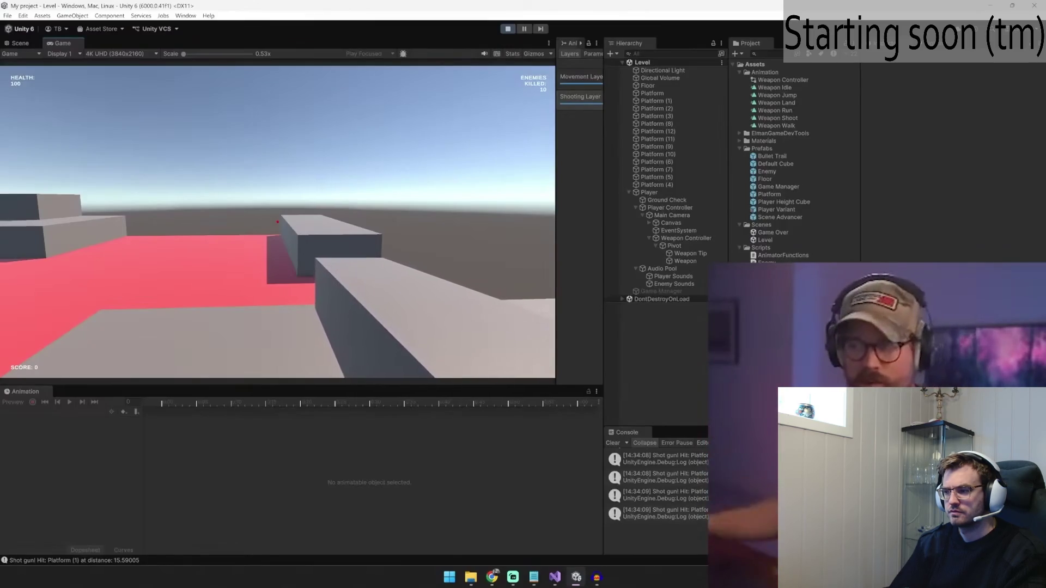
Step: Jump the tutorial video back a few seconds to rewatch the shotgun playtest
key(Left)
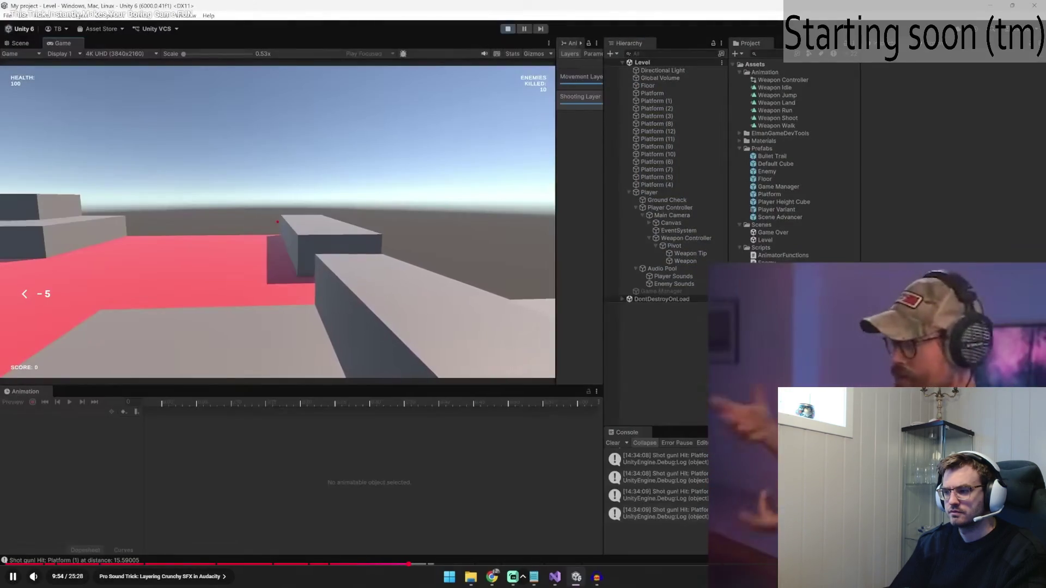
key(Left)
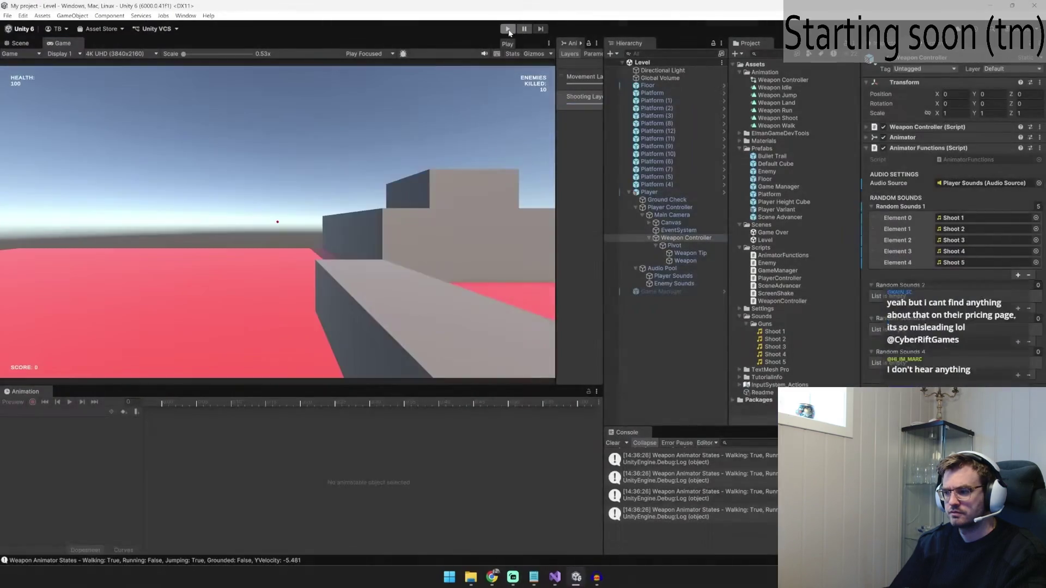
key(alt+Tab)
scroll(705, 294, up, 10)
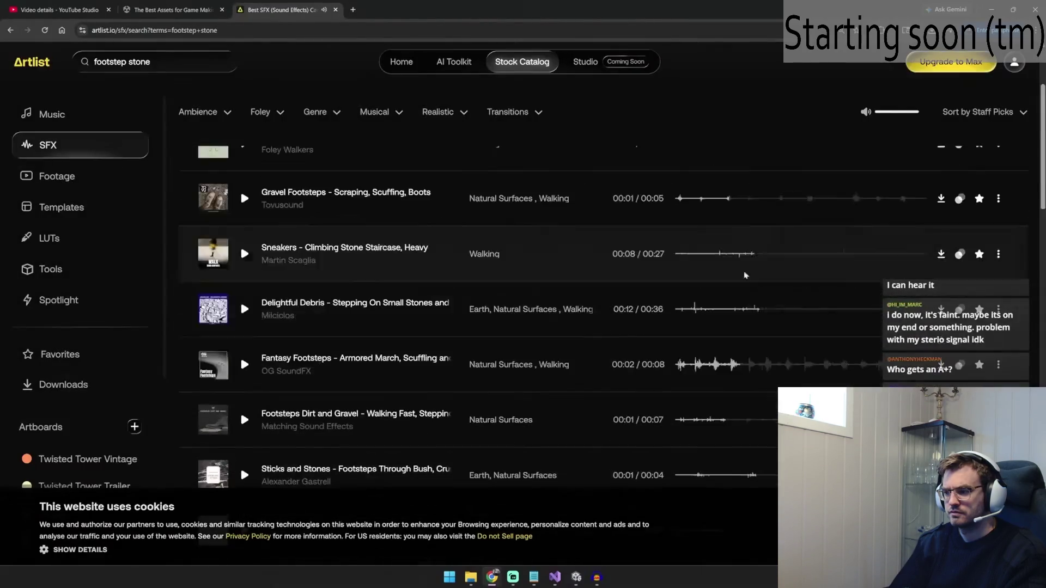
Step: Pause the Audacity layering tutorial and return to the OneNote Reactive Sounds notes
mouse_move(597, 577)
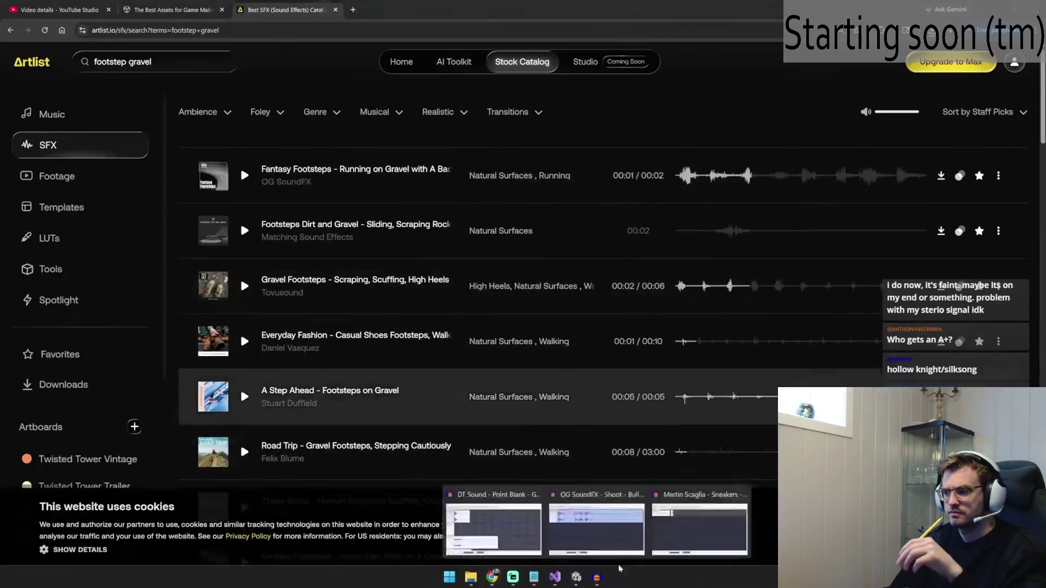
click(699, 529)
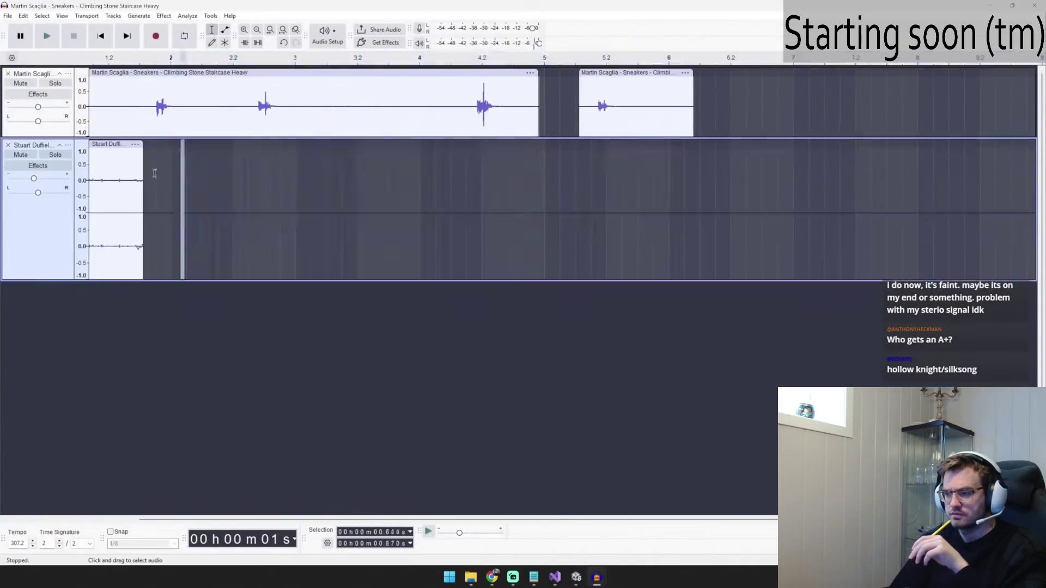
drag(628, 237, 626, 239)
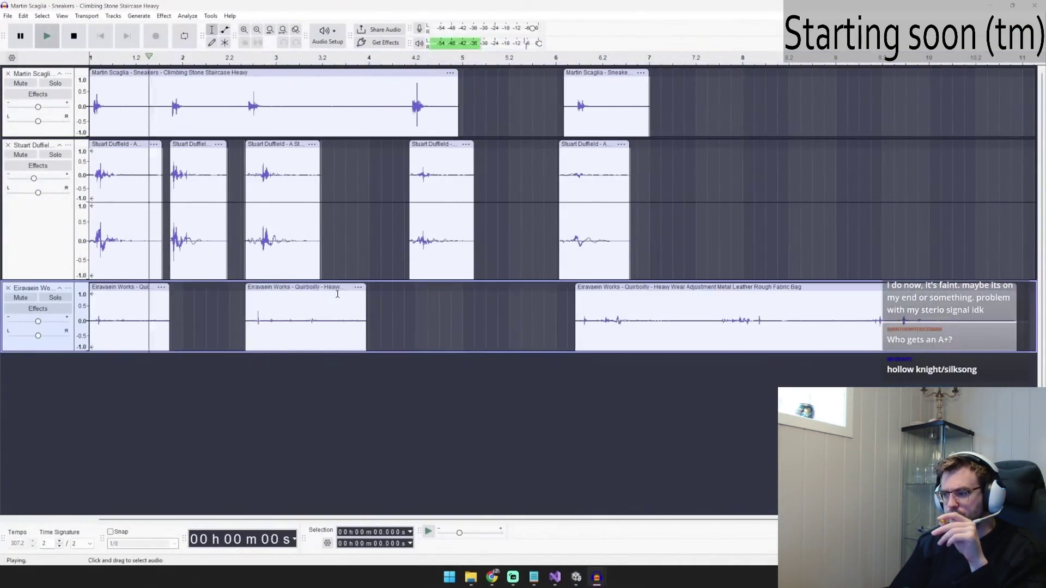
key(space)
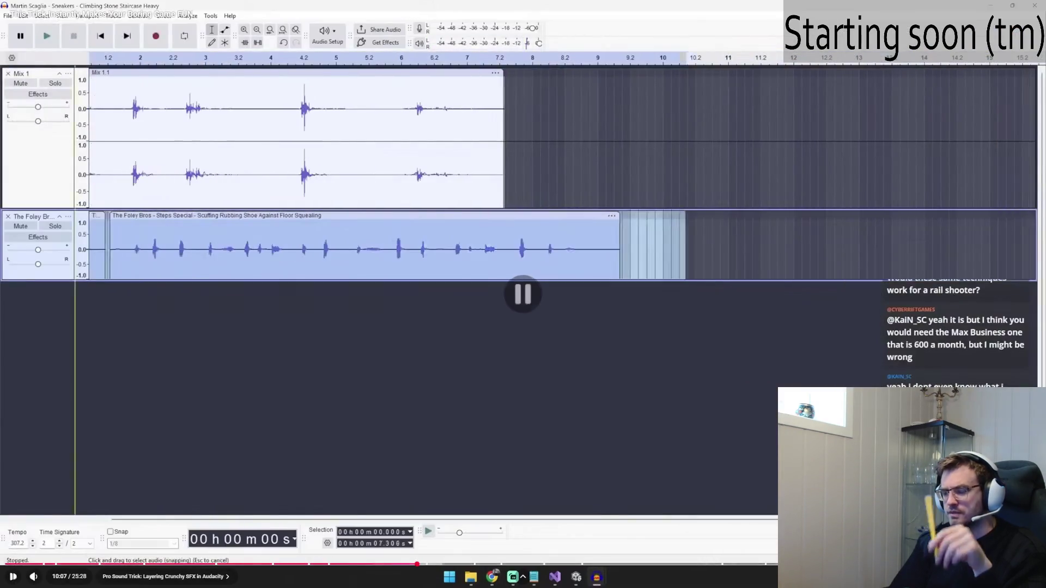
key(alt+Tab)
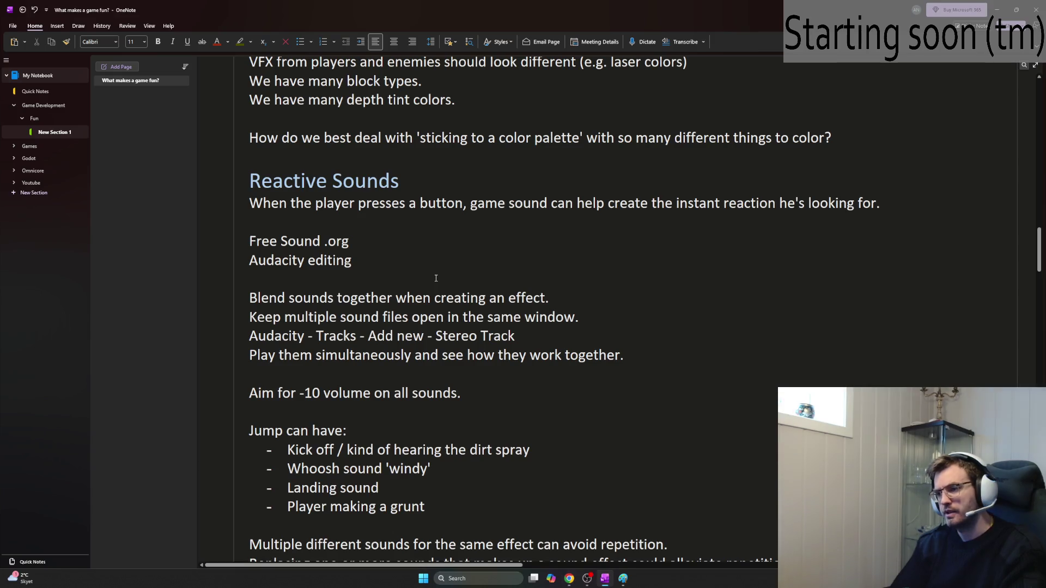
Step: Below the -10 volume line, note that sounds can be added without a matching animation or visual effect
click(663, 358)
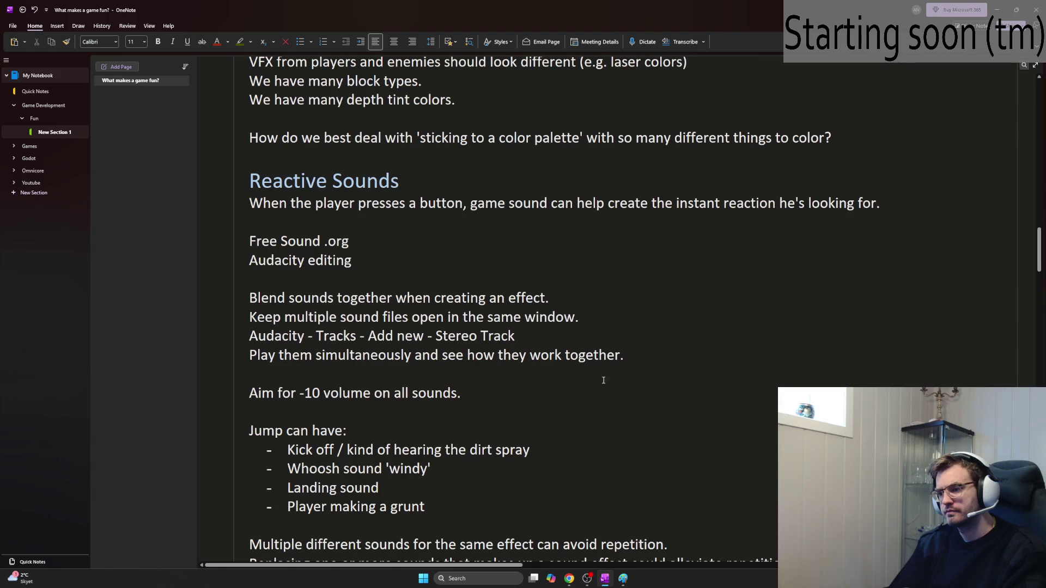
key(Return)
key(Return)
text(Even if you don't have a correspond)
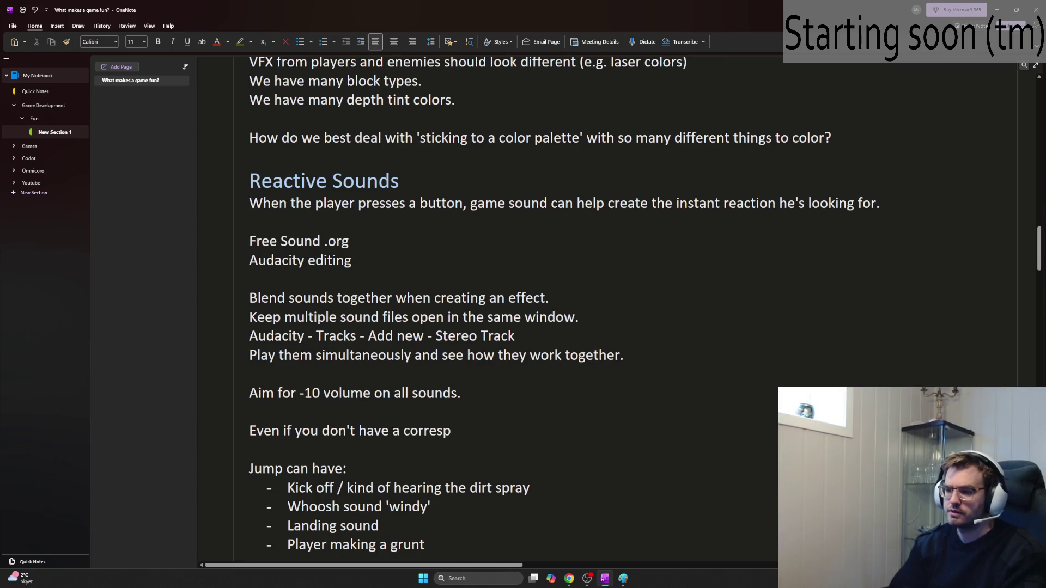
text(ing animation of)
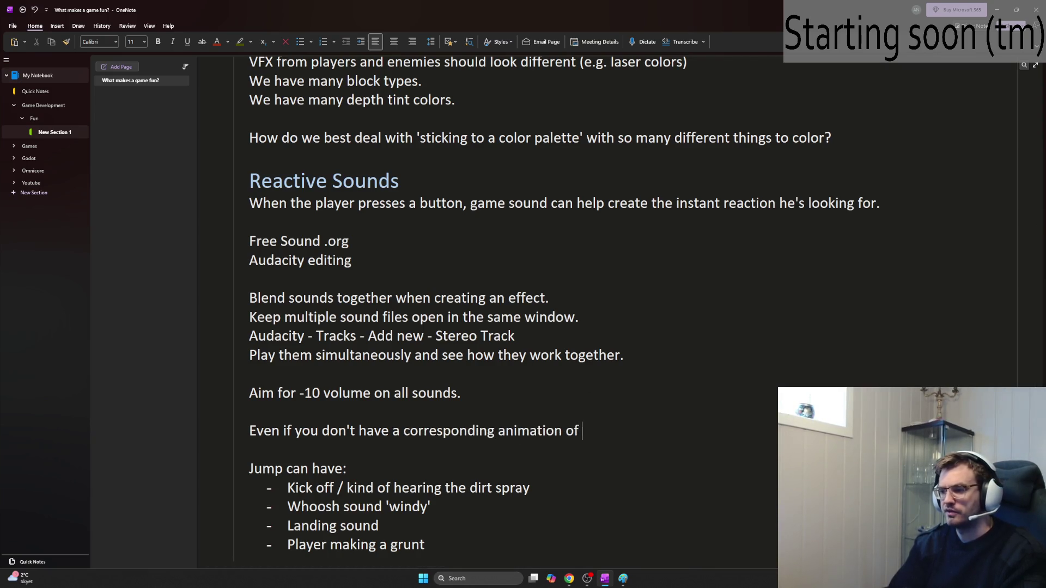
key(BackSpace)
text(r visual)
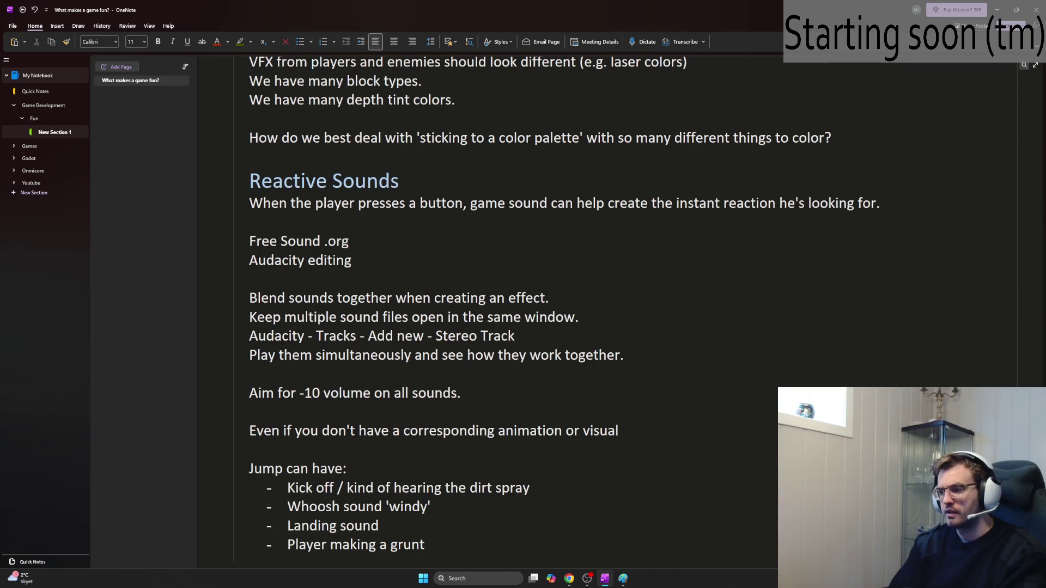
text(e)
text( effect that might ha)
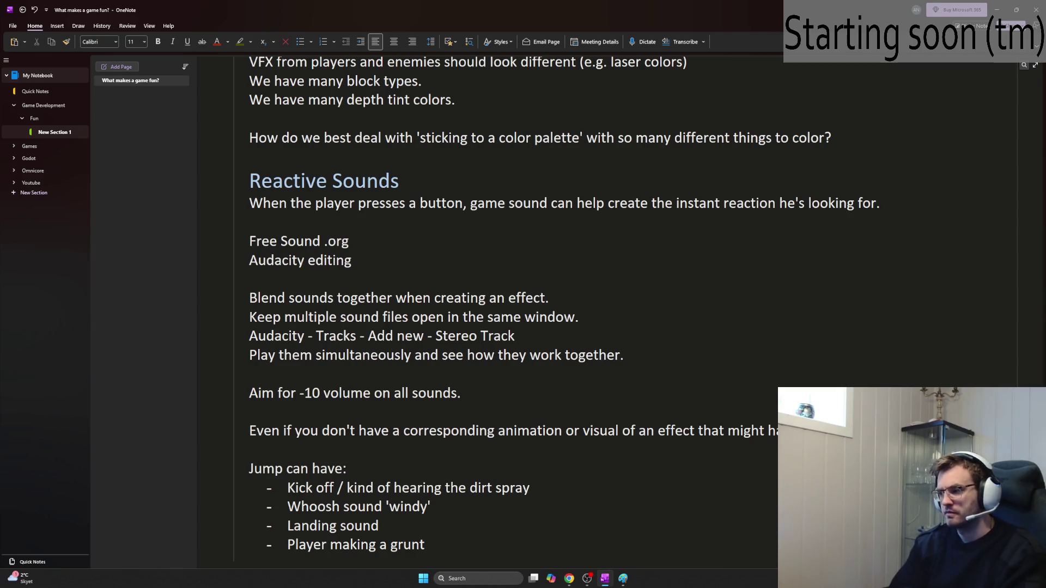
text(gun, yiou)
key(BackSpace)
key(BackSpace)
key(BackSpace)
text(ou can still add the sound effect.)
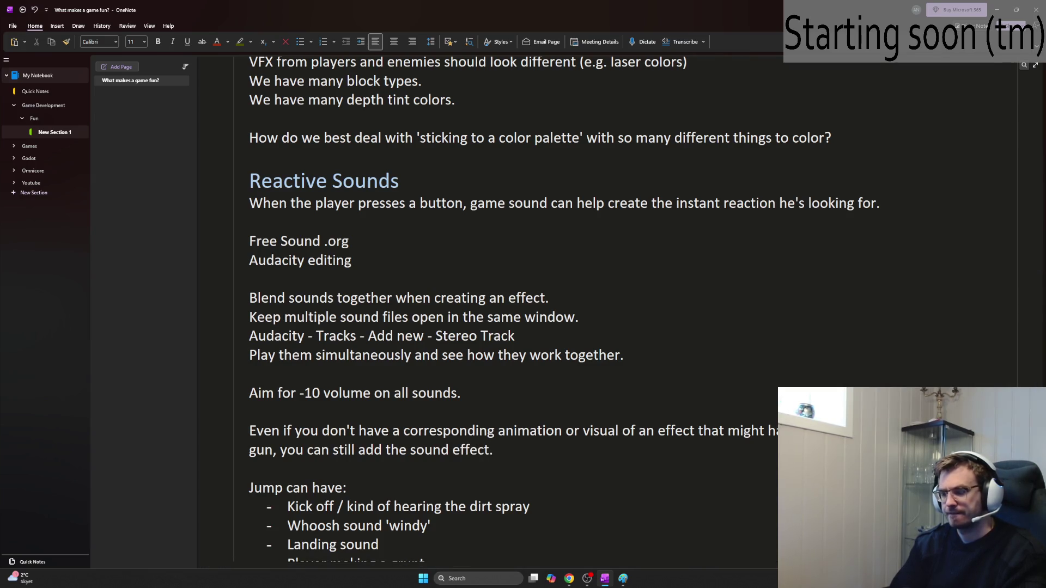
Step: Add dash bullets 'Gun firing', 'Shell bouncing' and 'Bullet streaking through t…'
key(Return)
text(- )
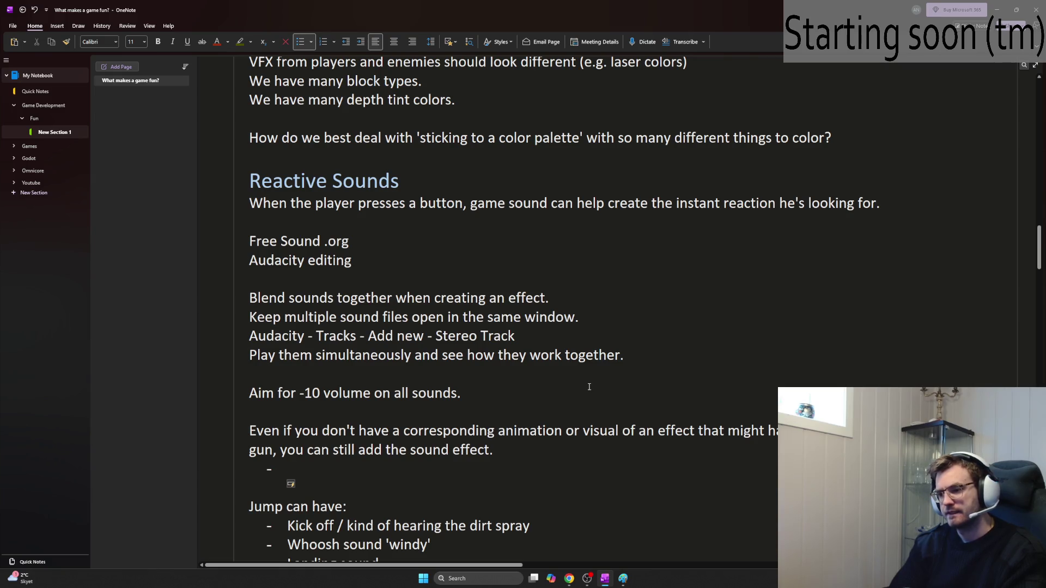
text(Bull)
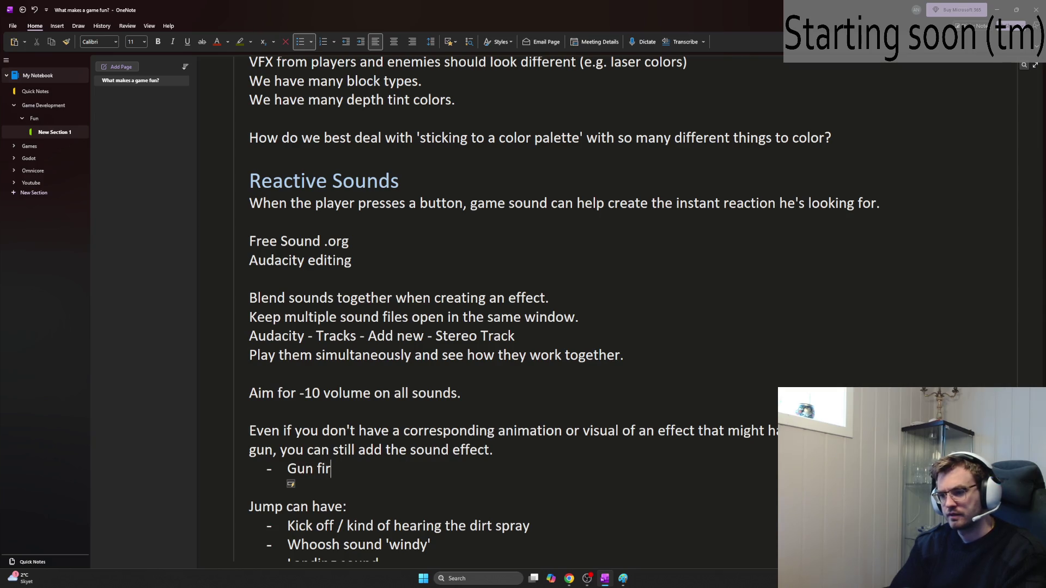
text(ng)
key(Return)
text(Sh)
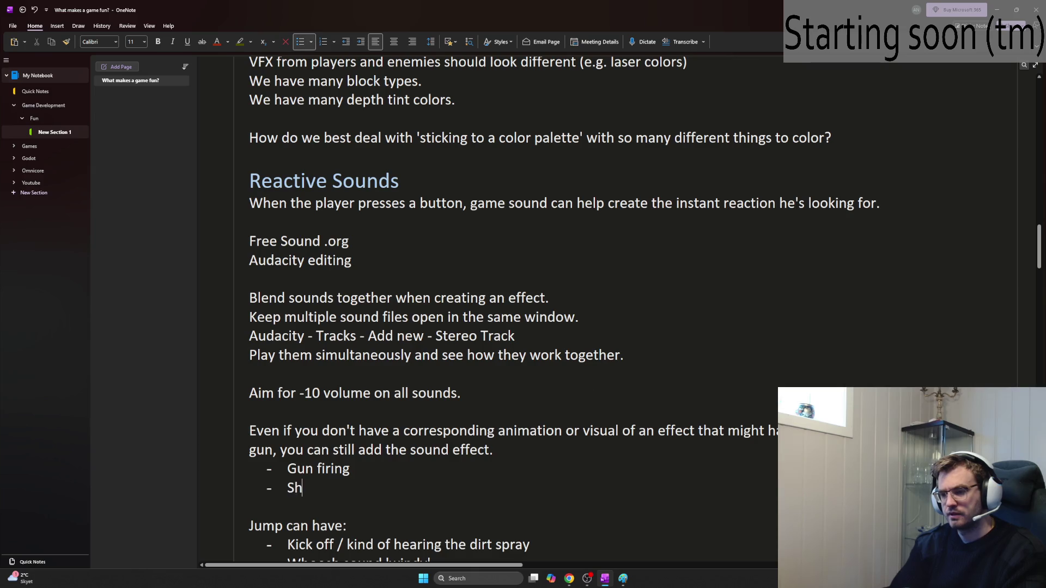
text(ell bouncing)
key(Return)
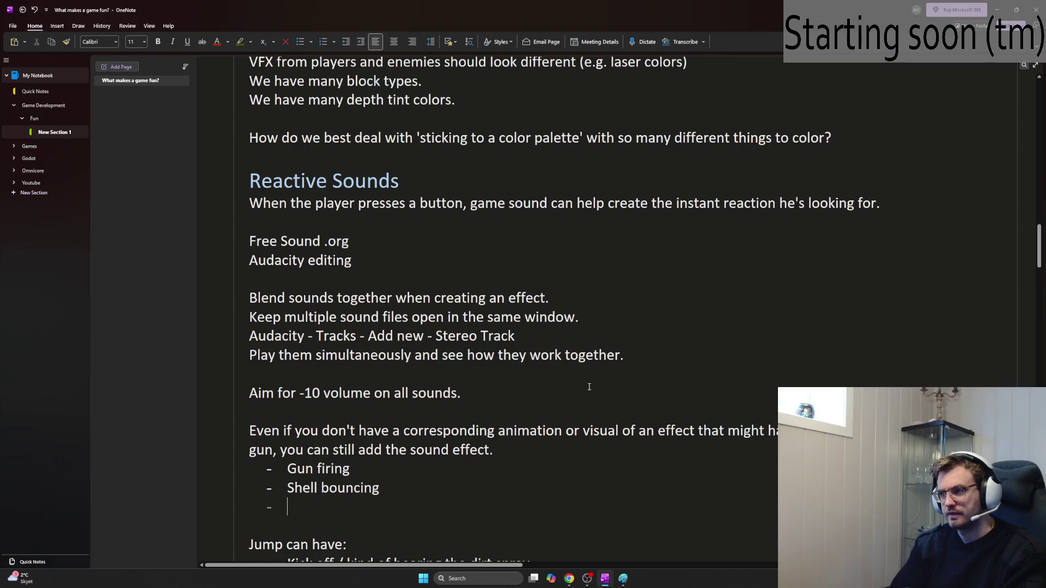
text(Bullet streaking through the air.)
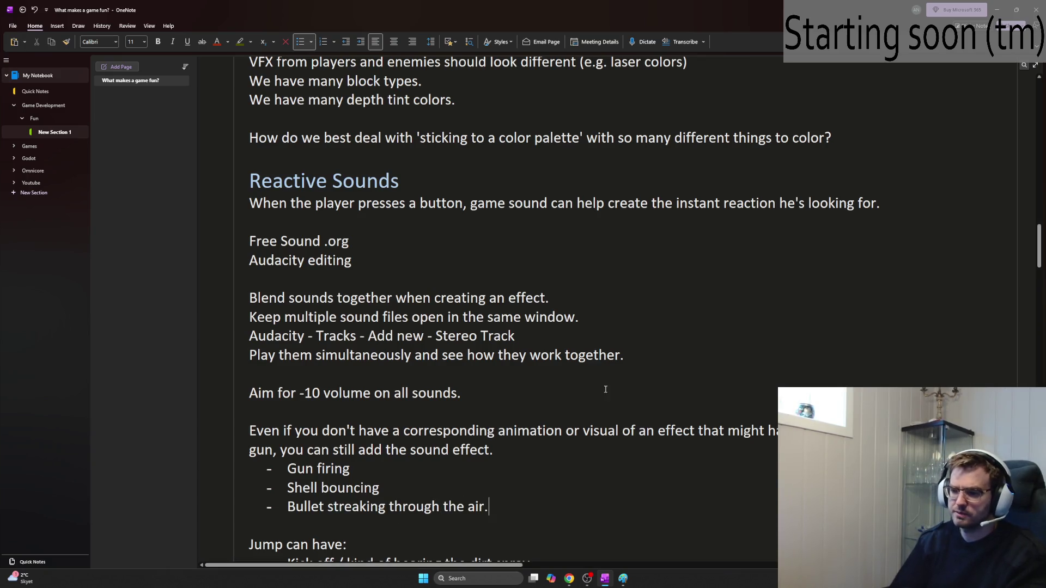
drag(333, 506, 493, 506)
click(471, 470)
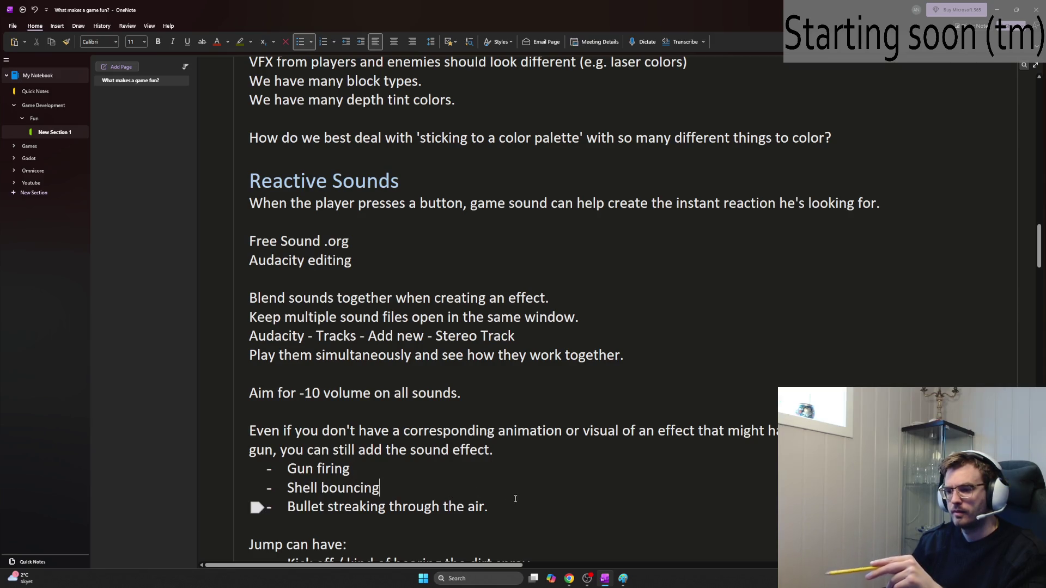
click(514, 499)
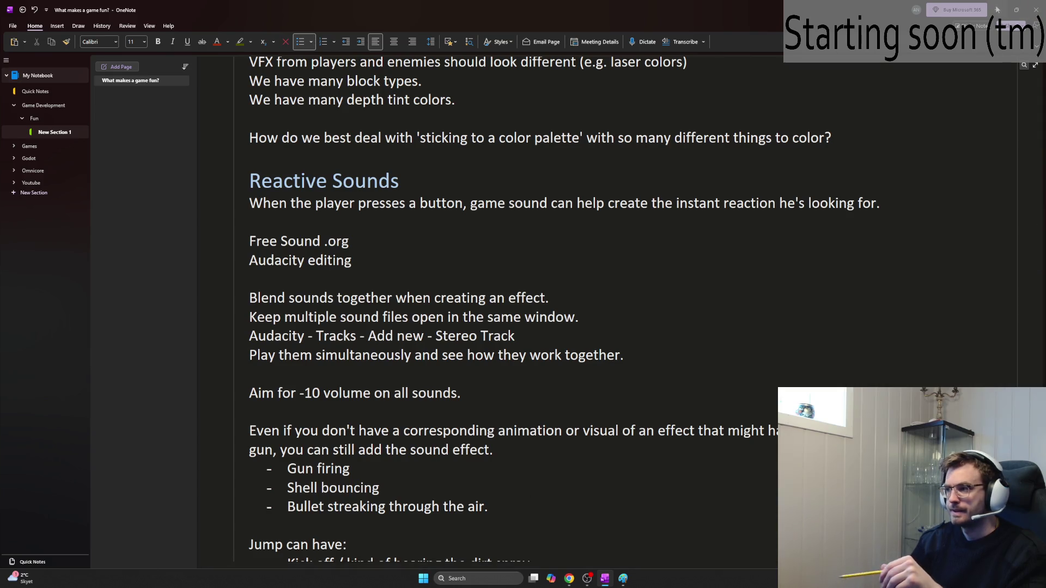
key(alt+Tab)
click(633, 321)
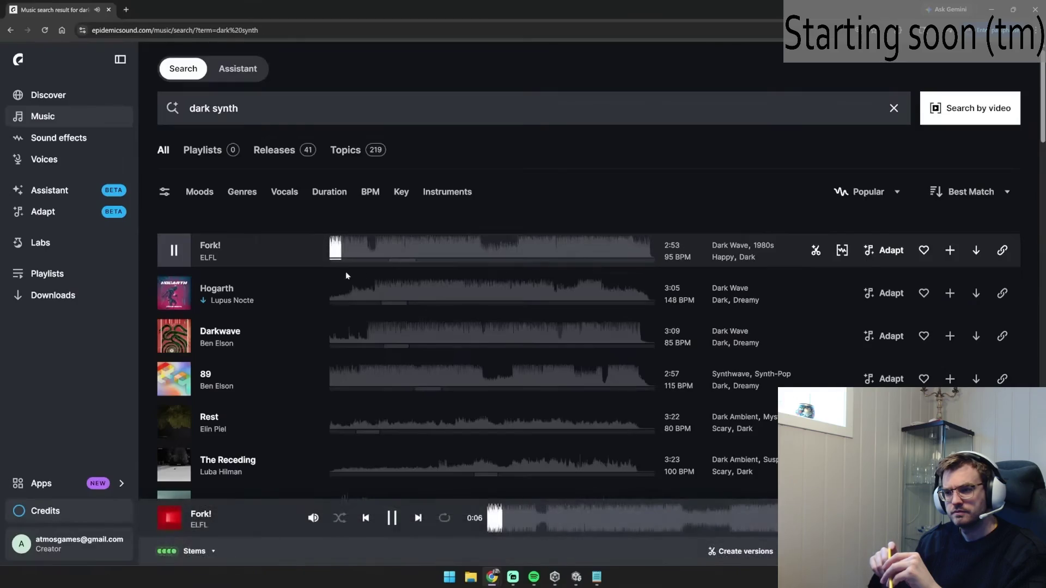
Step: Preview the dark synth tracks Hogarth, Darkwave, 89 and Rest
click(390, 297)
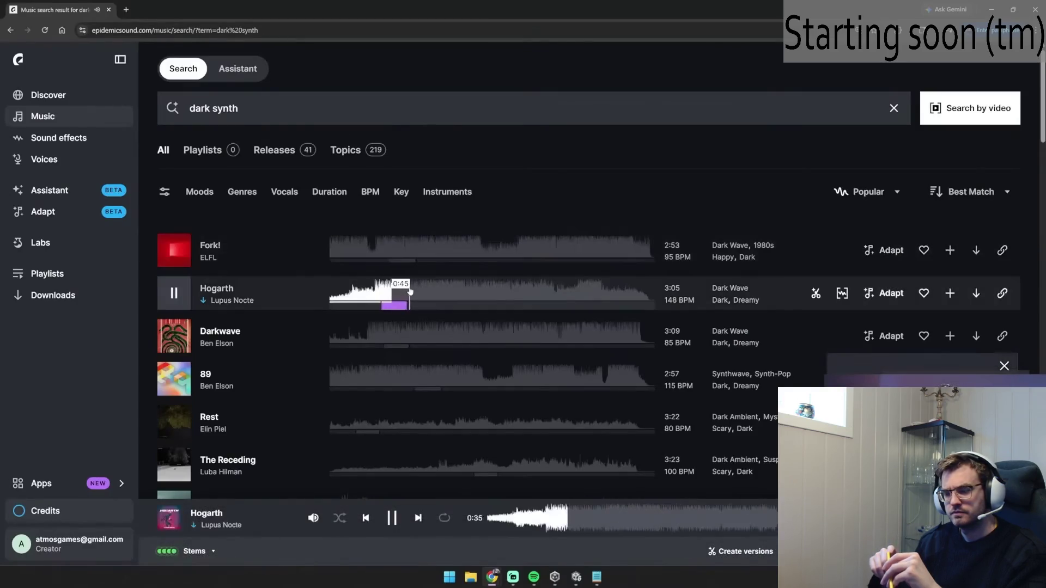
click(390, 336)
click(379, 382)
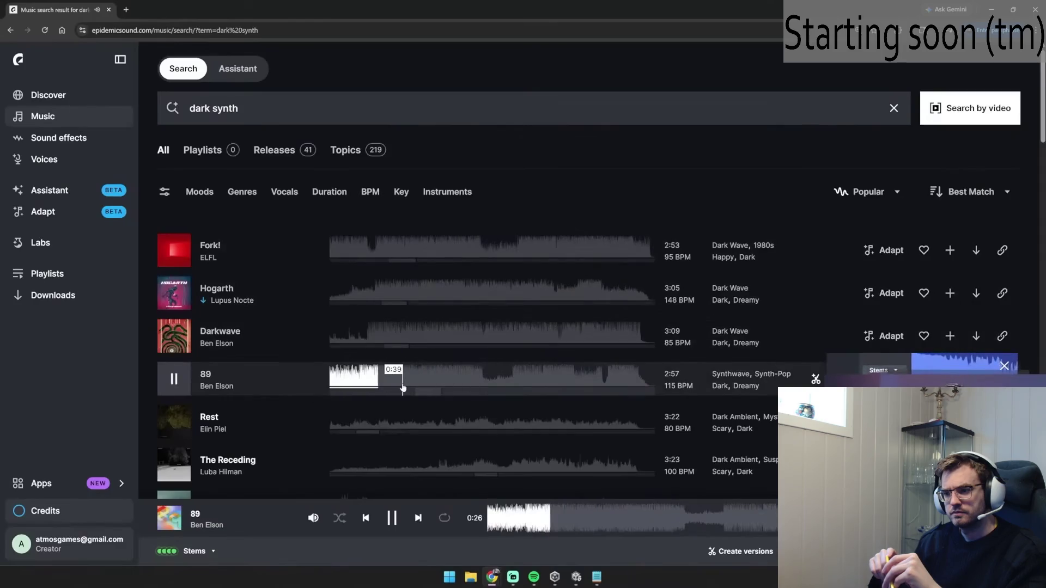
scroll(393, 415, down, 1)
click(395, 376)
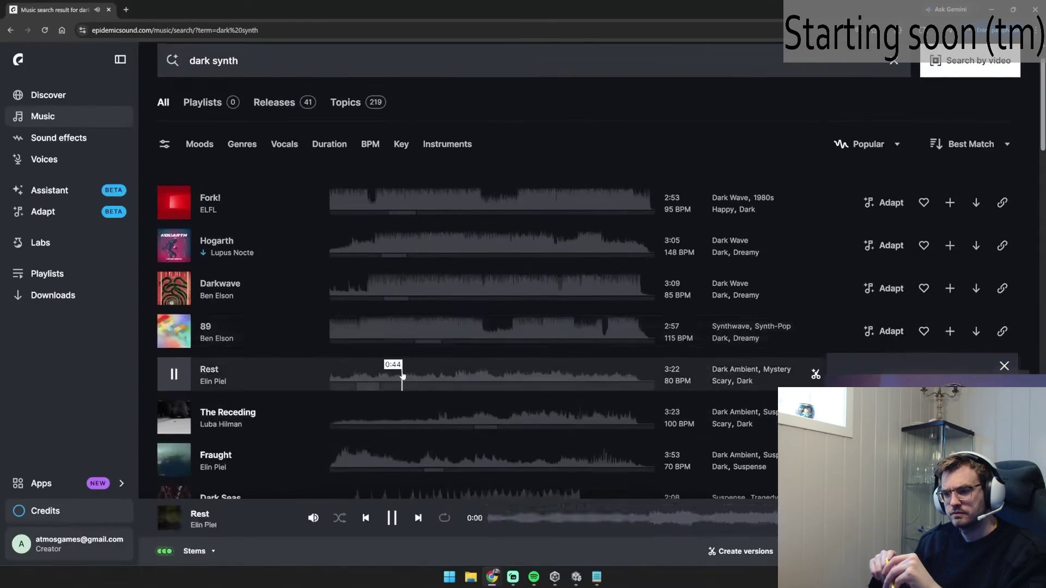
scroll(401, 375, up, 1)
click(460, 291)
Step: Download Hogarth as a full-mix MP3 and pause its preview
click(966, 301)
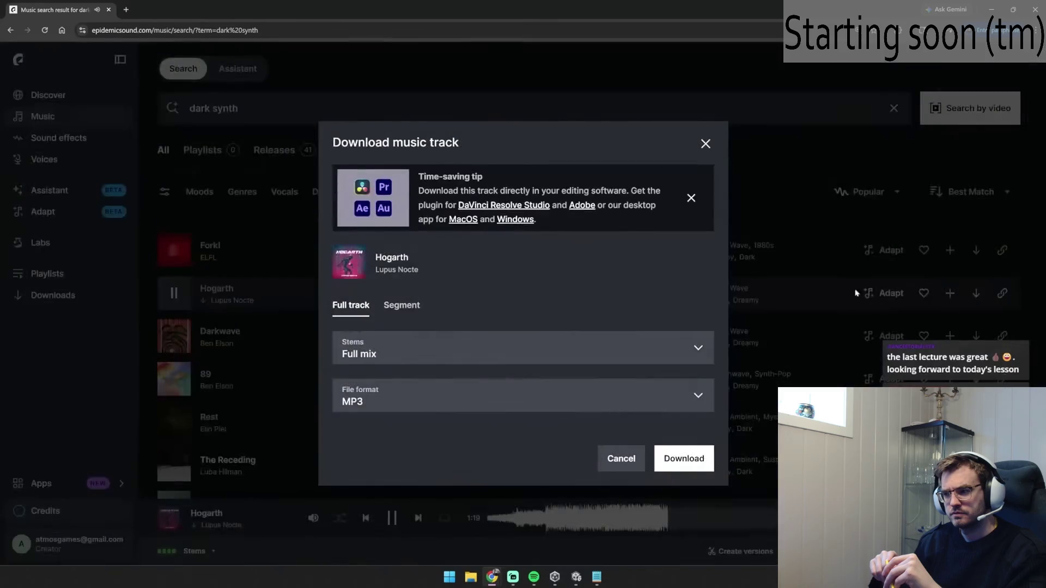
click(679, 463)
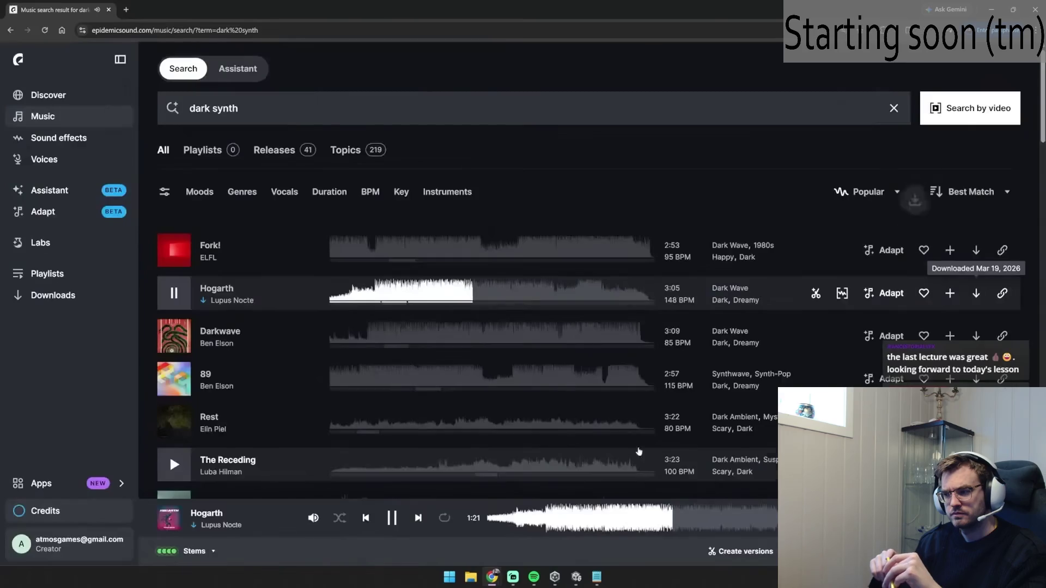
click(392, 517)
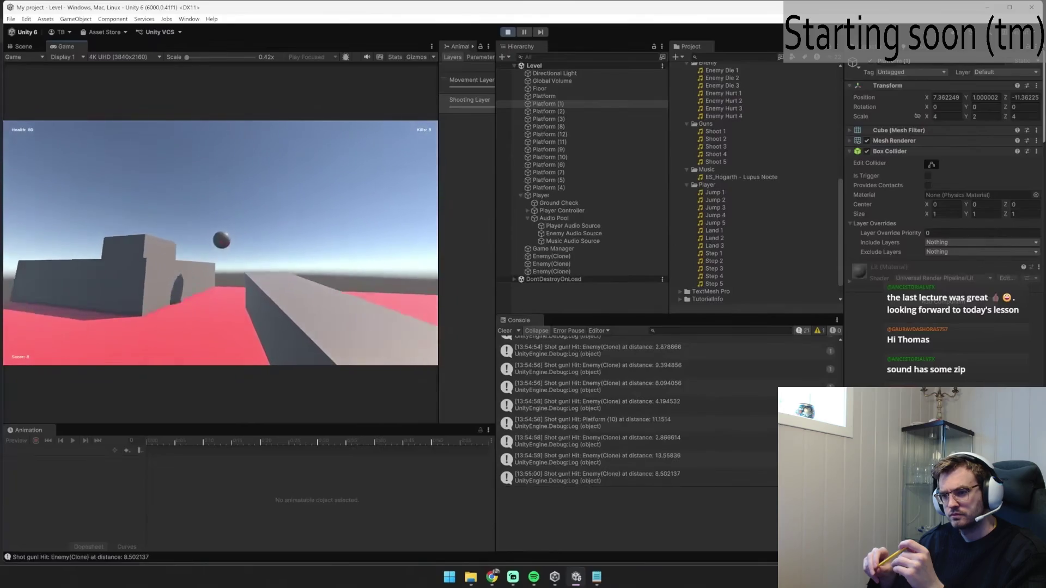
click(507, 32)
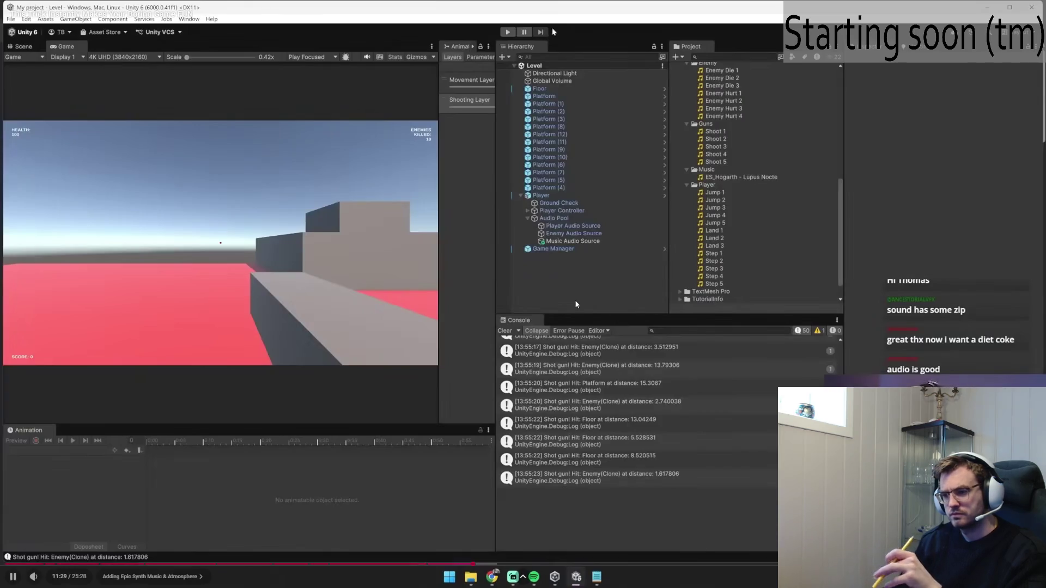
click(420, 302)
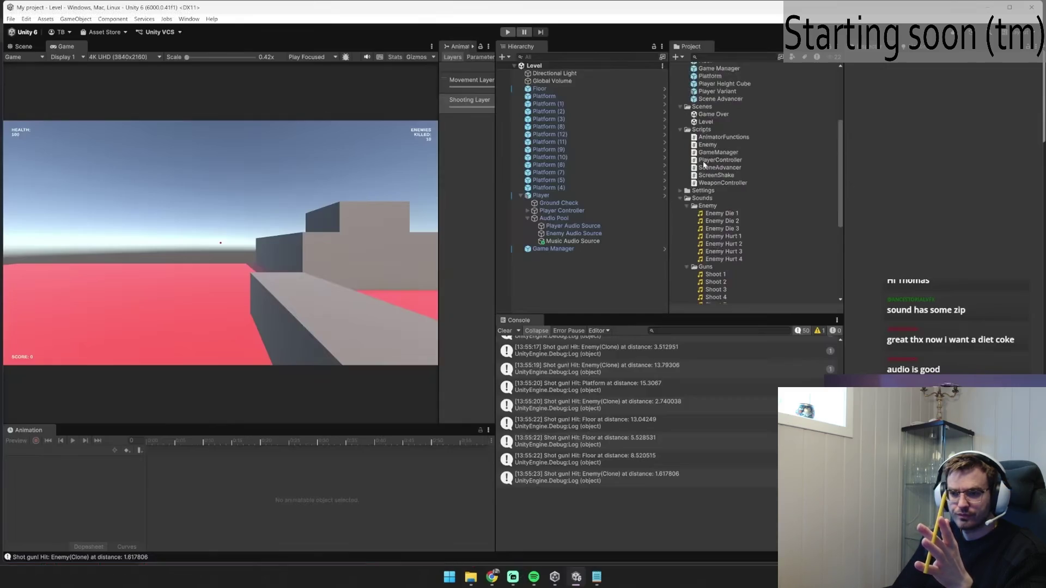
mouse_move(406, 284)
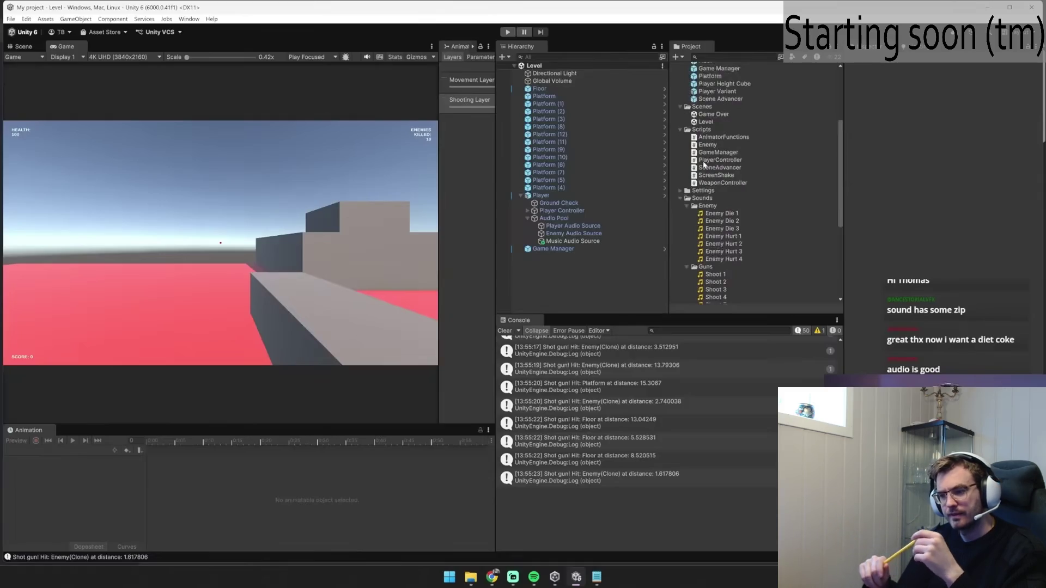
click(462, 256)
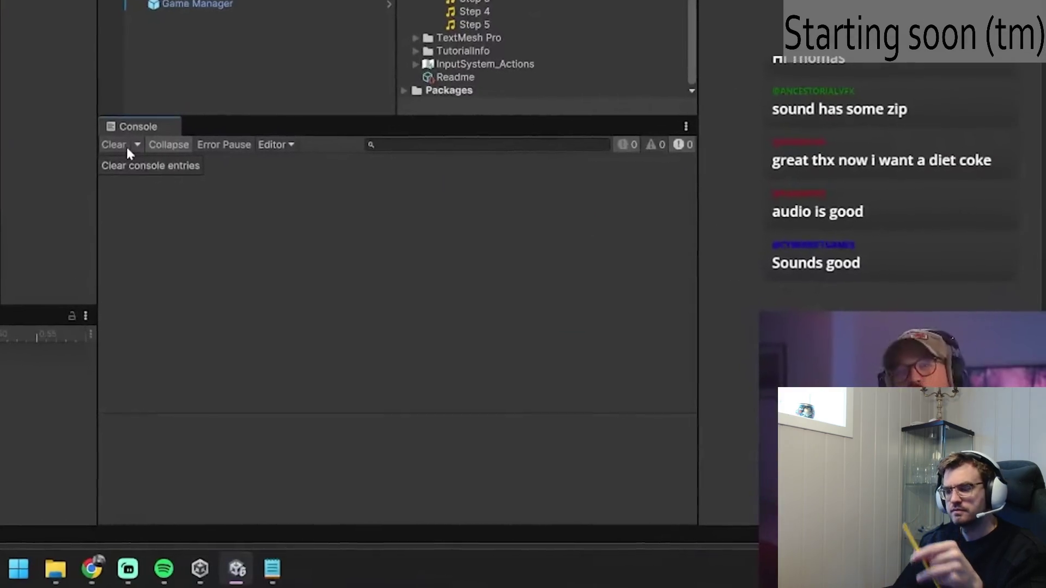
mouse_move(474, 263)
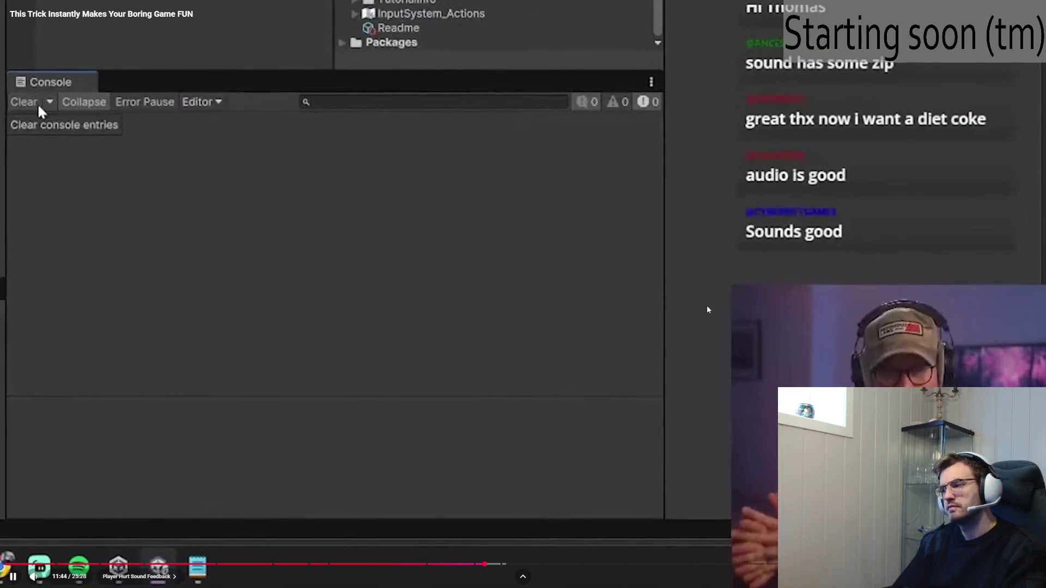
key(alt+Tab)
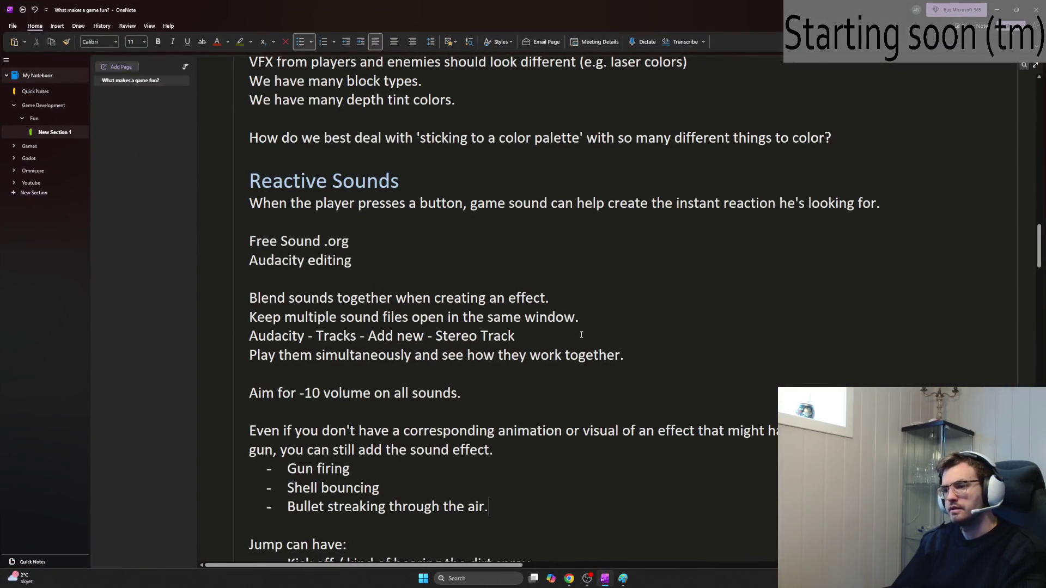
Step: Add 'Enemies movement' and 'Enemies attacks' lines after 'Pebbles being picked up?'
scroll(581, 334, down, 10)
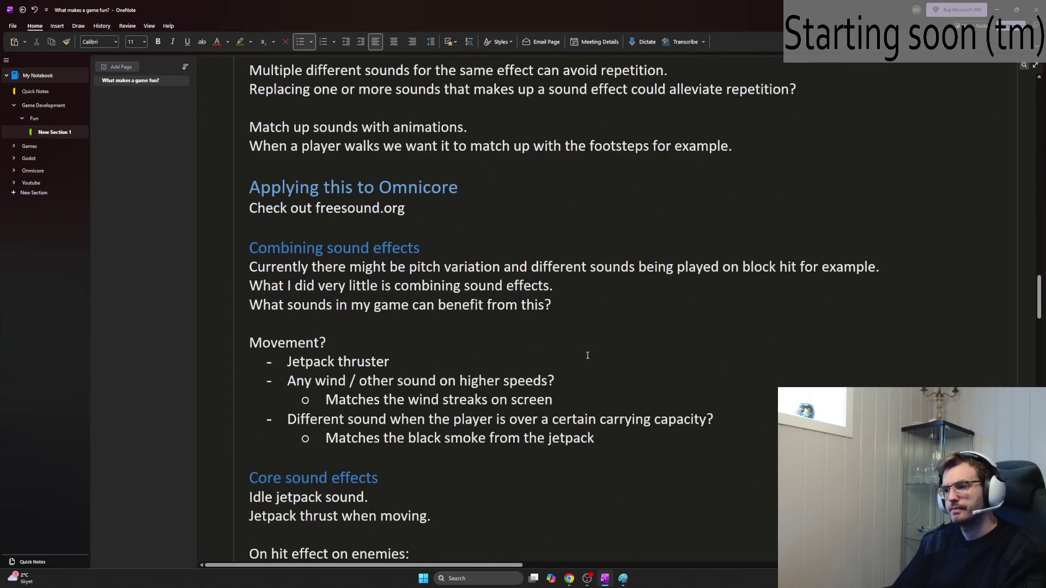
scroll(587, 355, down, 4)
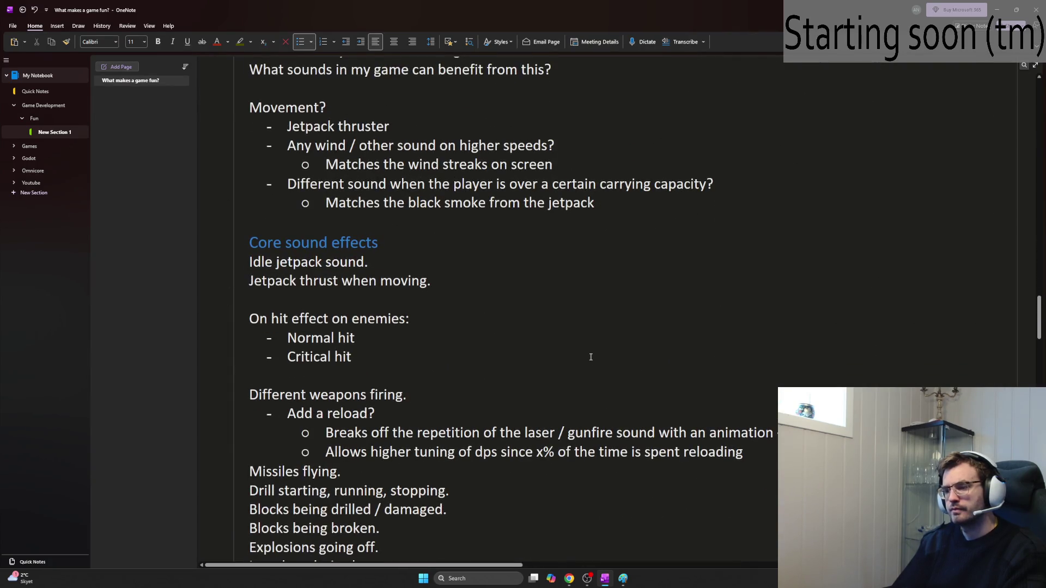
scroll(590, 357, down, 2)
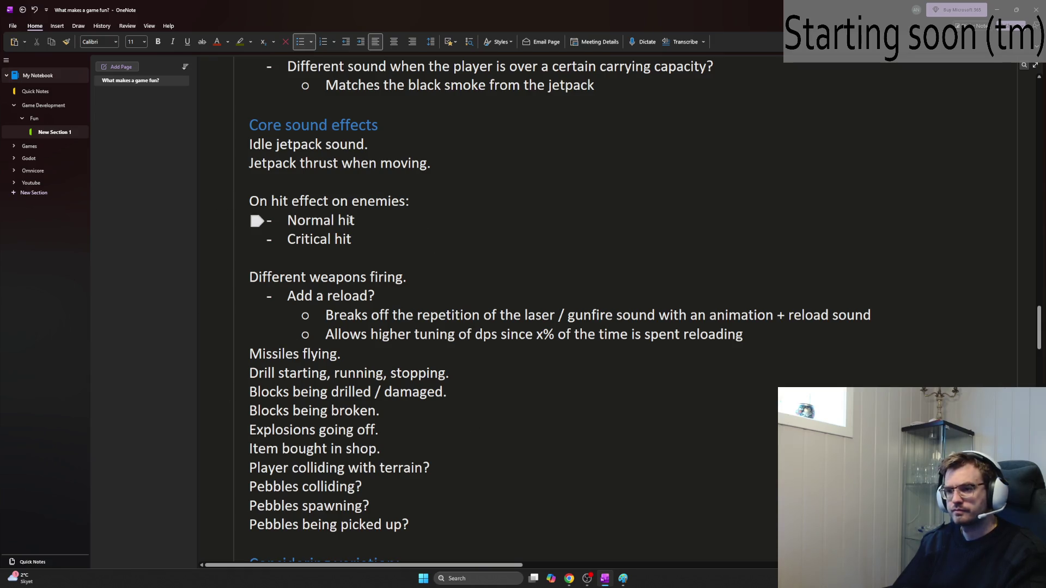
mouse_move(274, 196)
mouse_down()
mouse_move(408, 235)
mouse_move(452, 305)
mouse_move(489, 398)
mouse_move(502, 523)
mouse_up()
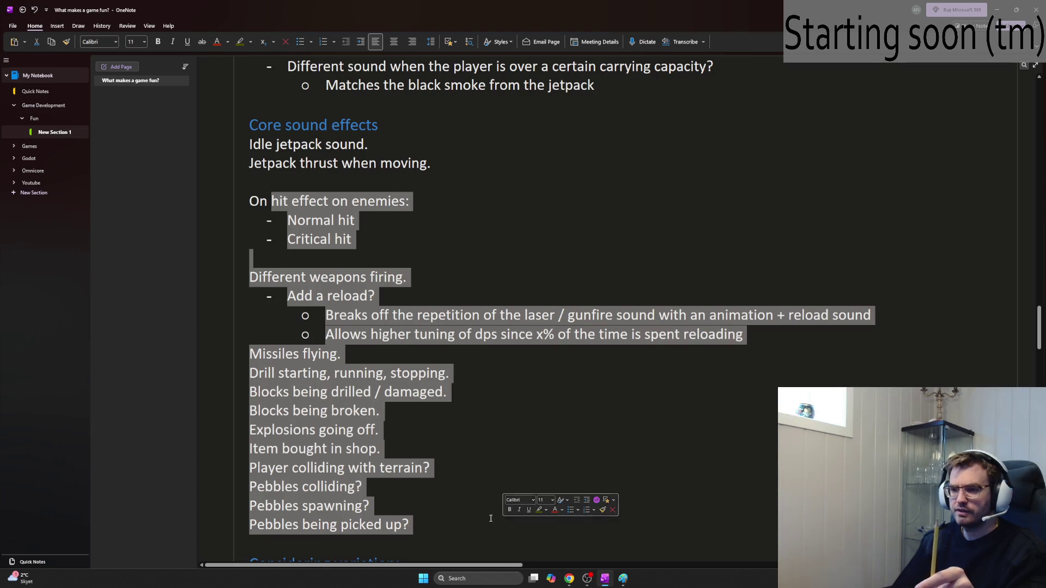
click(491, 511)
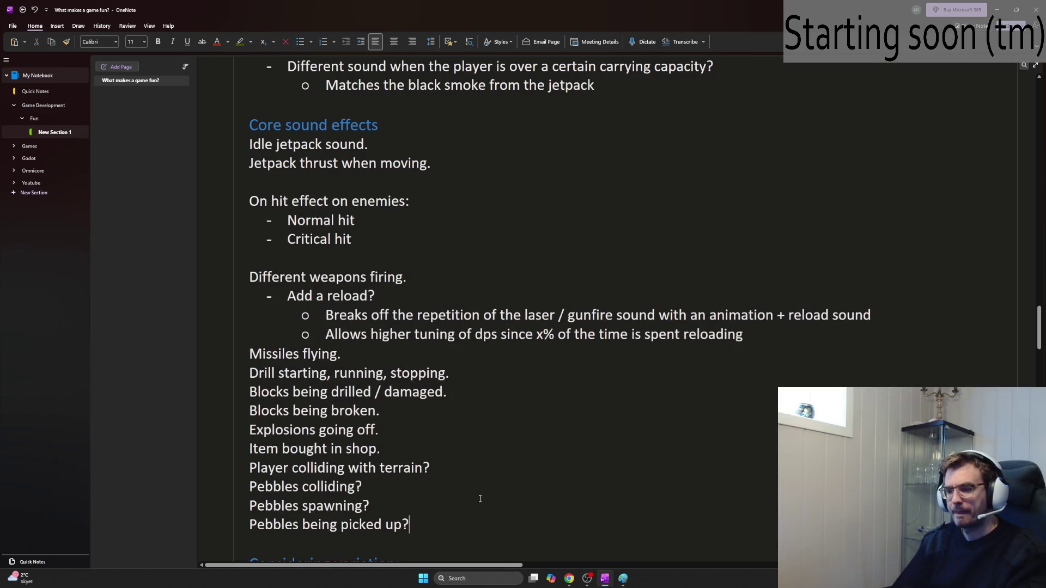
key(Return)
text(Enemies movemen)
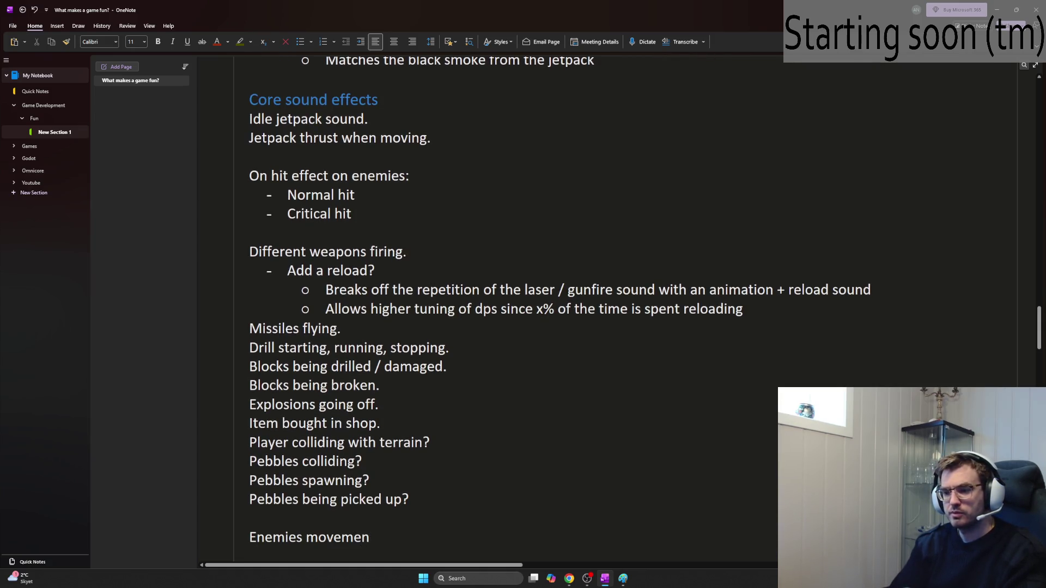
text(t)
key(Return)
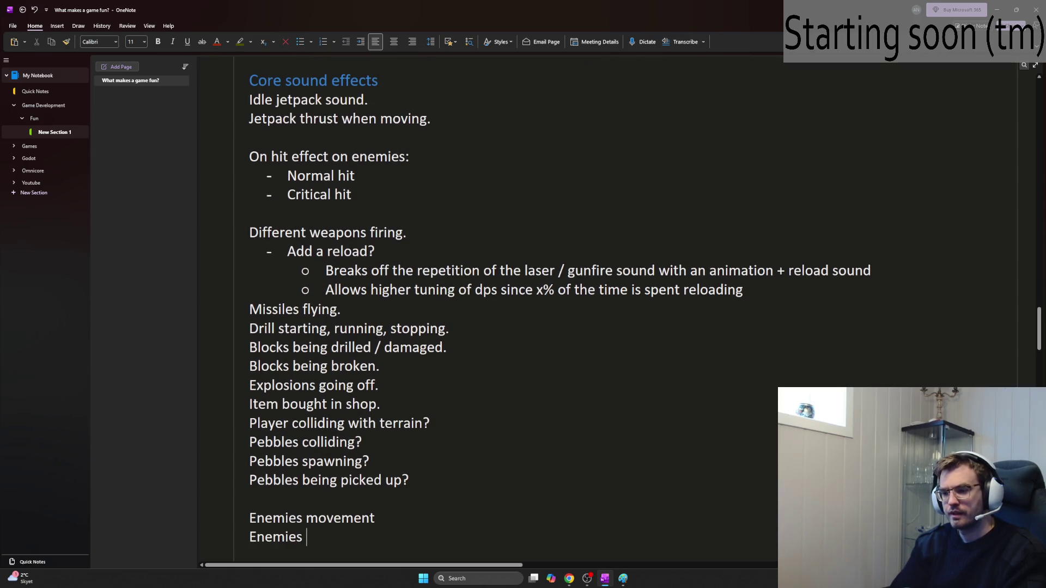
text(cks)
key(Return)
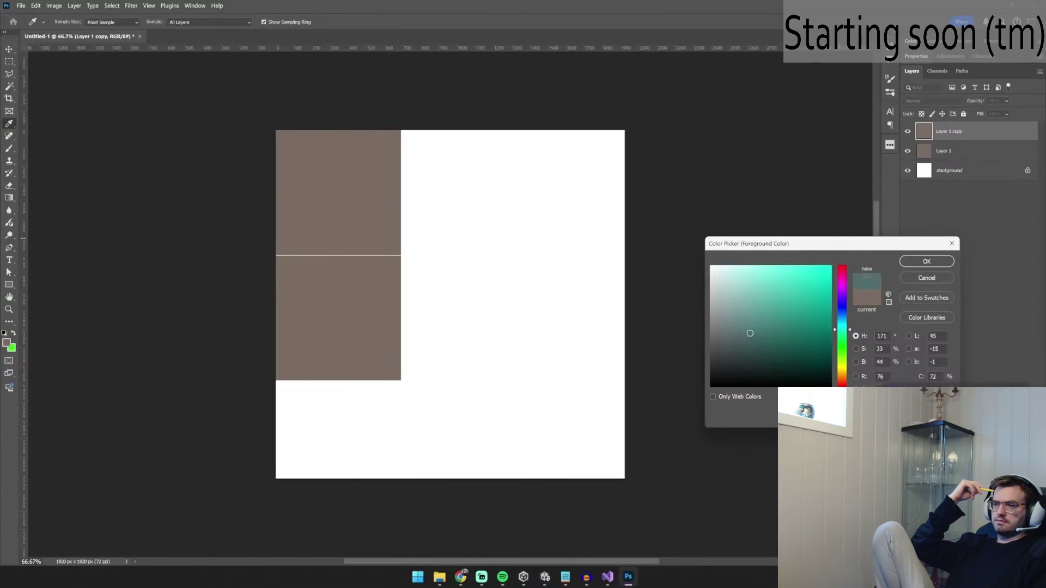
Step: Fill a teal square beside the brown block and merge a teal-to-rust gradient onto it
key(shift+g)
click(340, 357)
key(v)
mouse_move(349, 348)
mouse_down()
mouse_move(516, 227)
mouse_move(507, 213)
mouse_up()
key(ctrl+shift+alt+n)
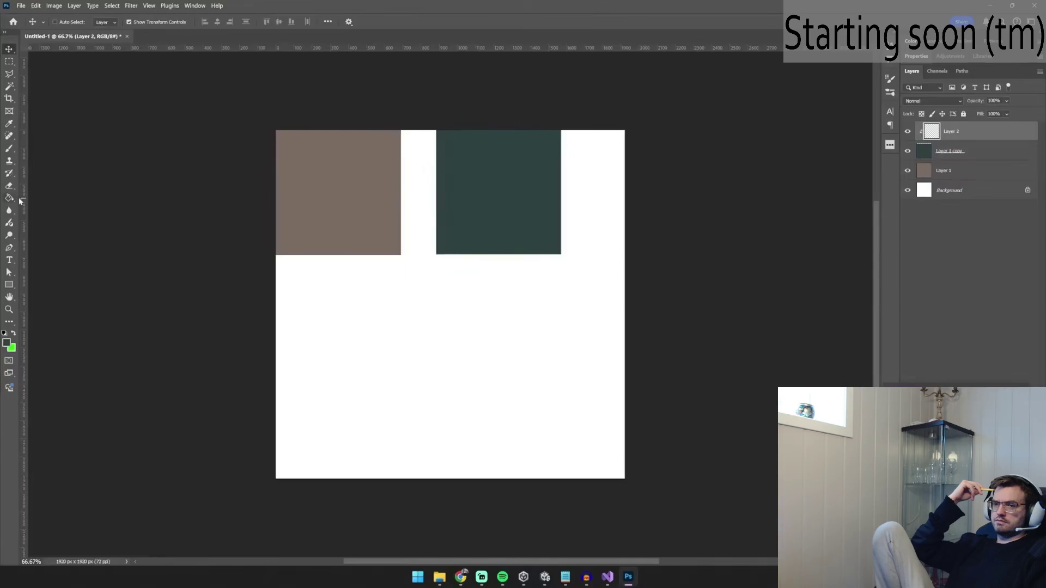
key(shift+g)
drag(498, 134, 499, 254)
key(ctrl+t)
mouse_move(468, 174)
mouse_down()
mouse_move(466, 199)
mouse_move(499, 182)
mouse_move(482, 181)
mouse_up()
right_click(959, 131)
click(969, 206)
Step: Make a small copy of the brown square and fill it red
key(v)
ctrl+click(343, 211)
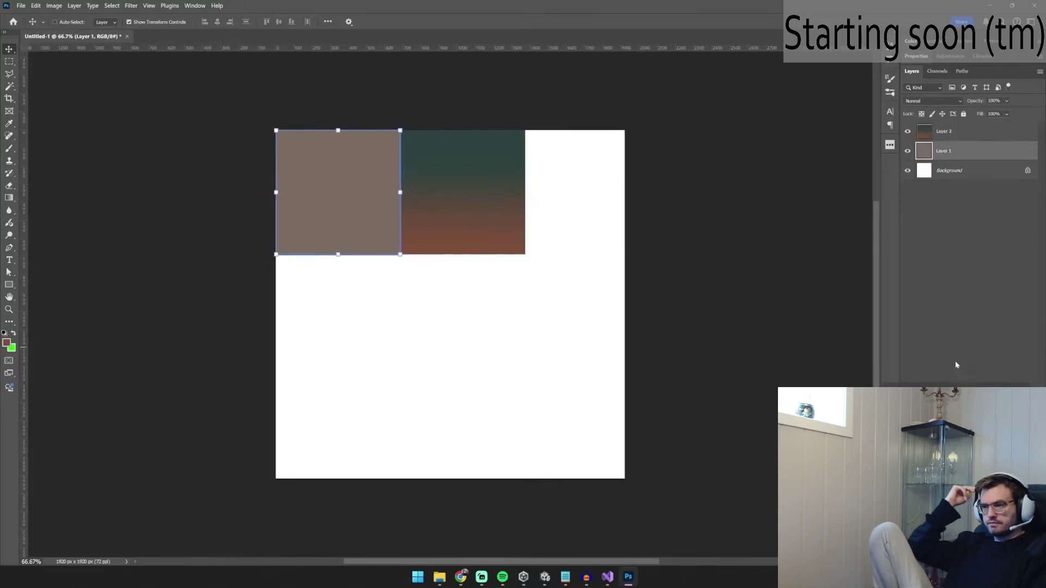
drag(344, 196, 343, 309)
mouse_move(401, 366)
mouse_down()
mouse_move(319, 284)
mouse_move(346, 327)
mouse_up()
key(Return)
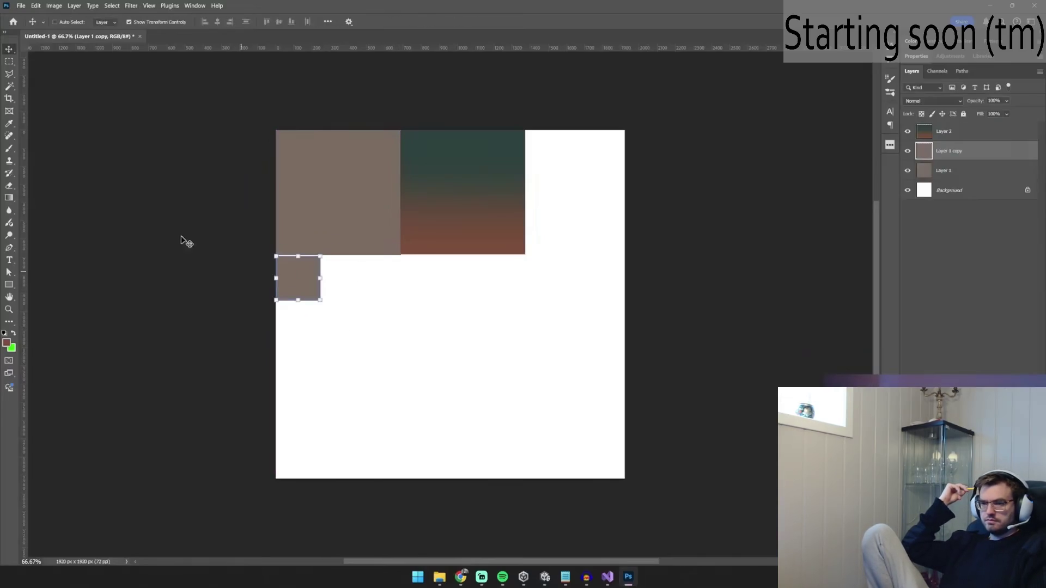
right_click(15, 198)
click(43, 207)
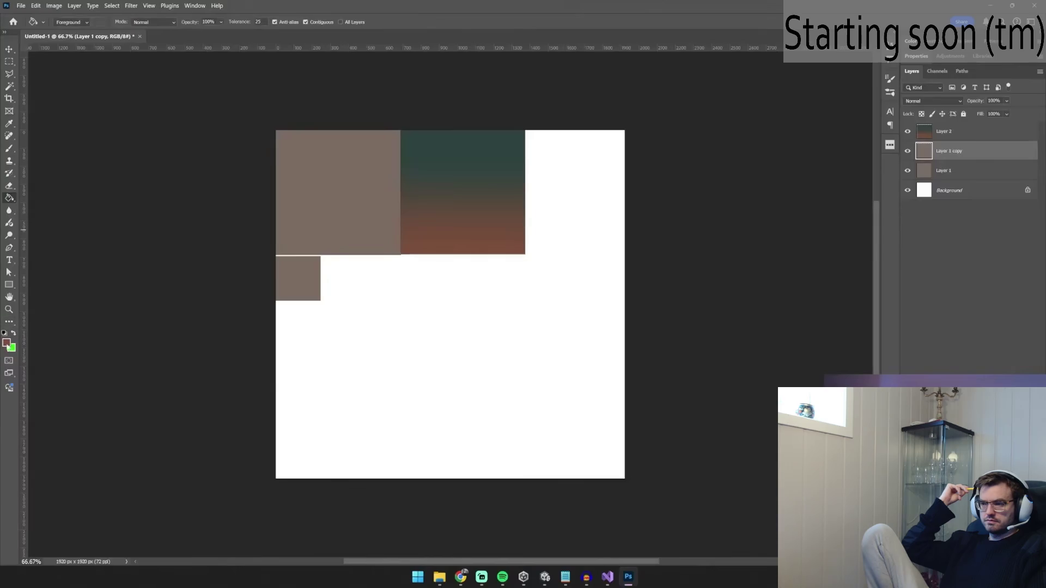
click(6, 342)
click(915, 266)
Step: Place the red square on the gradient block and add a Hue/Saturation-darkened black copy on the brown block
key(v)
mouse_move(346, 320)
mouse_down()
mouse_move(551, 234)
mouse_move(526, 207)
mouse_up()
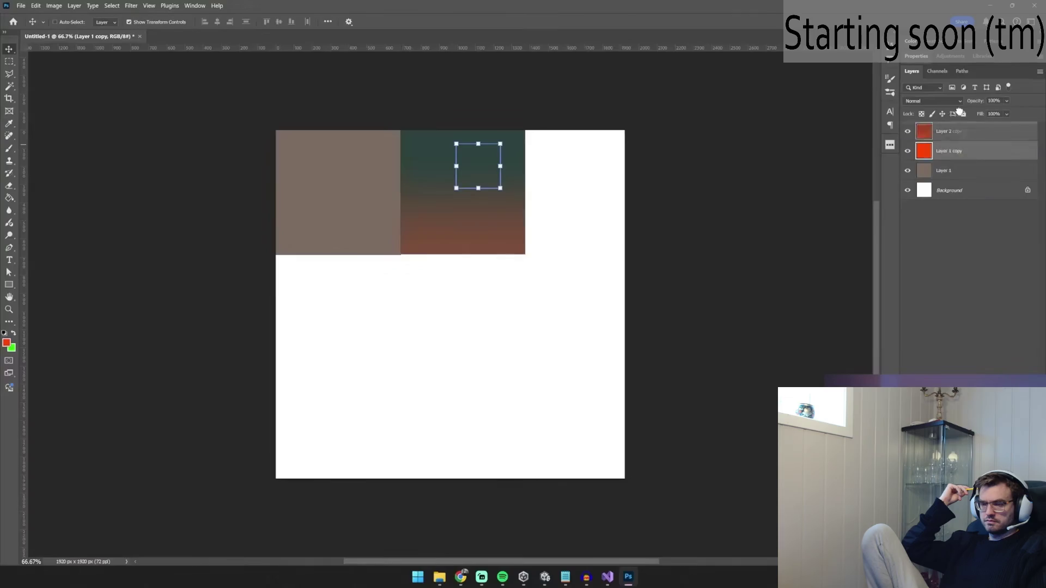
drag(959, 112, 947, 142)
drag(555, 243, 488, 259)
click(54, 6)
mouse_move(68, 28)
click(169, 76)
drag(728, 197, 636, 194)
key(Return)
drag(416, 430, 287, 344)
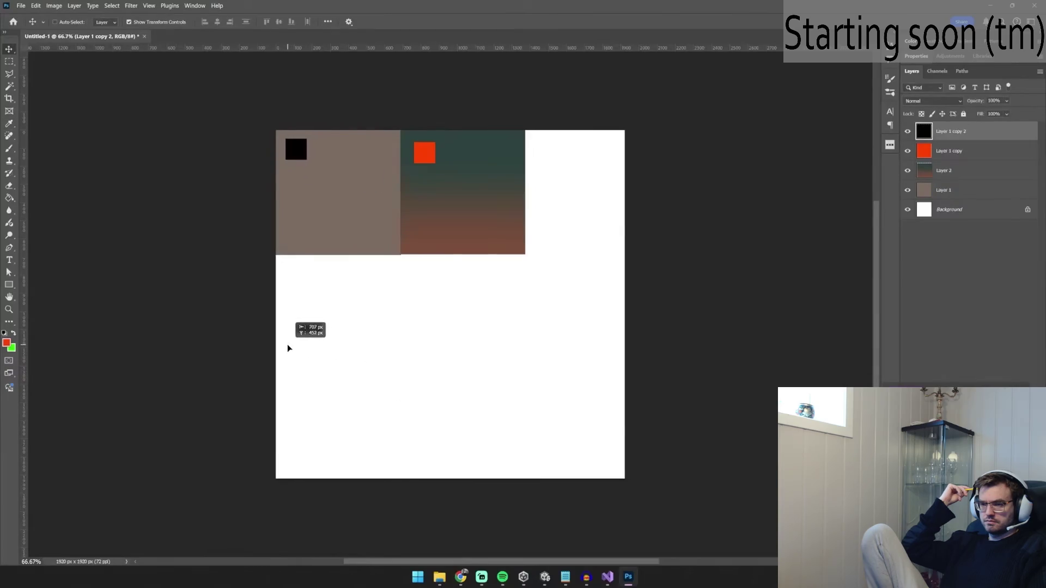
click(9, 61)
Step: Crop the canvas tight around the brown and gradient blocks
mouse_move(276, 130)
mouse_down()
mouse_move(560, 221)
mouse_move(525, 253)
mouse_up()
click(54, 6)
click(80, 97)
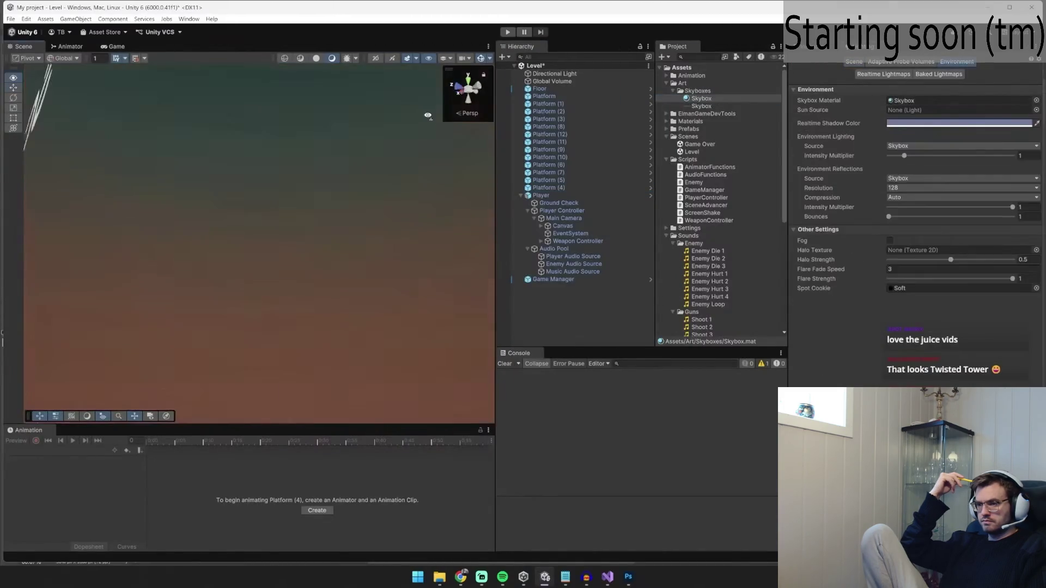
Step: Play-test the level under the new gradient sky, shooting an enemy
click(506, 32)
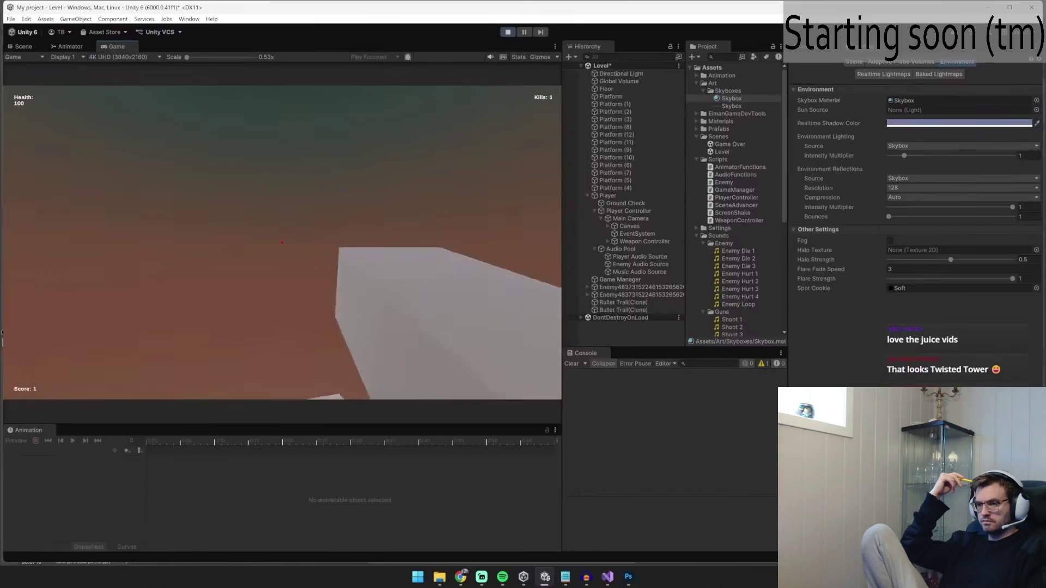
click(282, 243)
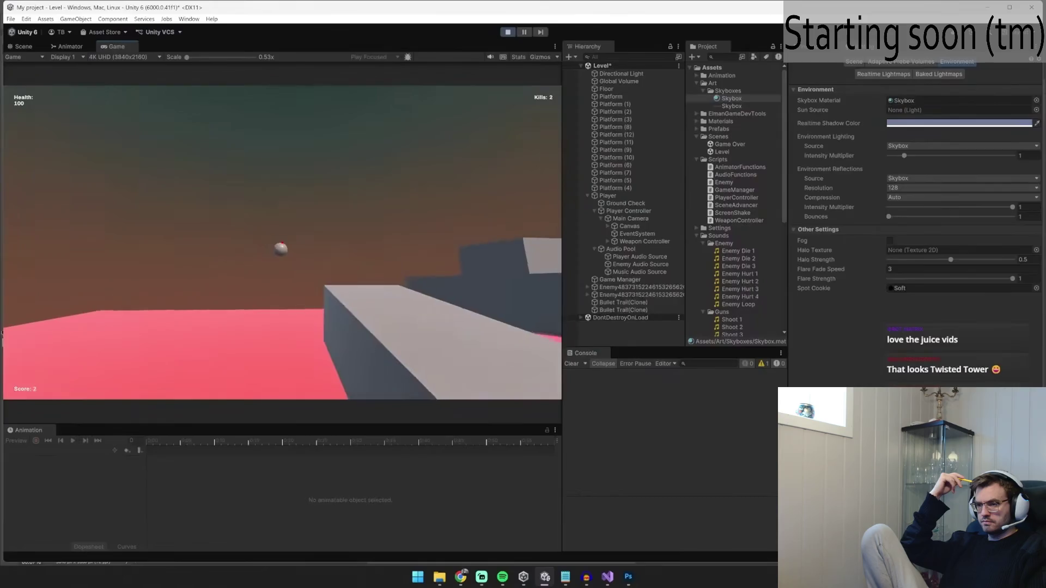
key(ctrl+p)
Step: Bring up Skybox.psd in Photoshop and start transforming all three sky gradient layers
click(628, 576)
shift+click(964, 170)
key(ctrl+t)
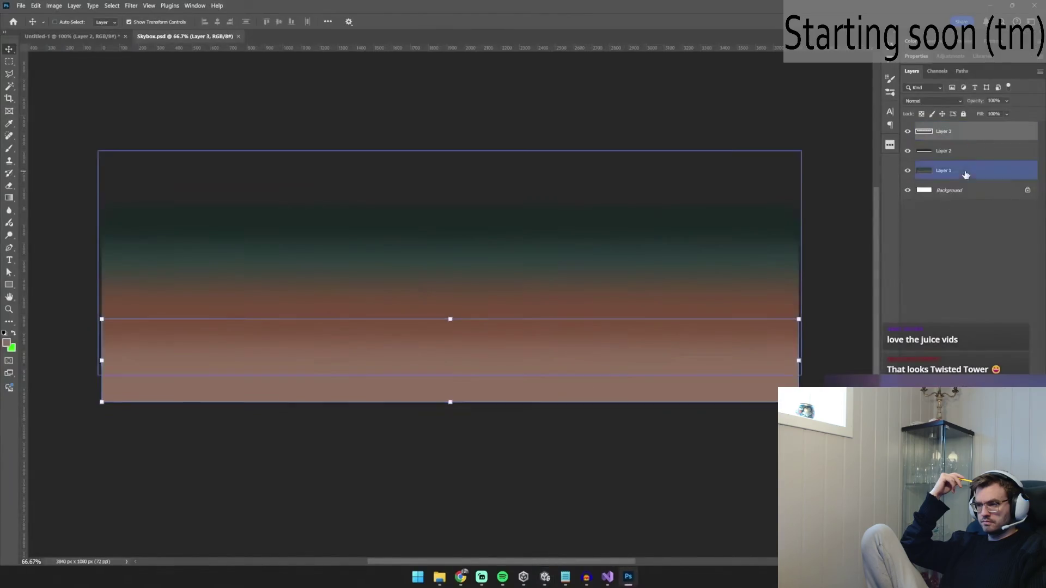
Step: Squash the sky band layers upward and shift them down the canvas, comparing against the Unity sky
mouse_move(450, 401)
mouse_down()
mouse_move(463, 322)
mouse_move(480, 310)
mouse_up()
key(Return)
drag(482, 256, 482, 294)
key(alt+Tab)
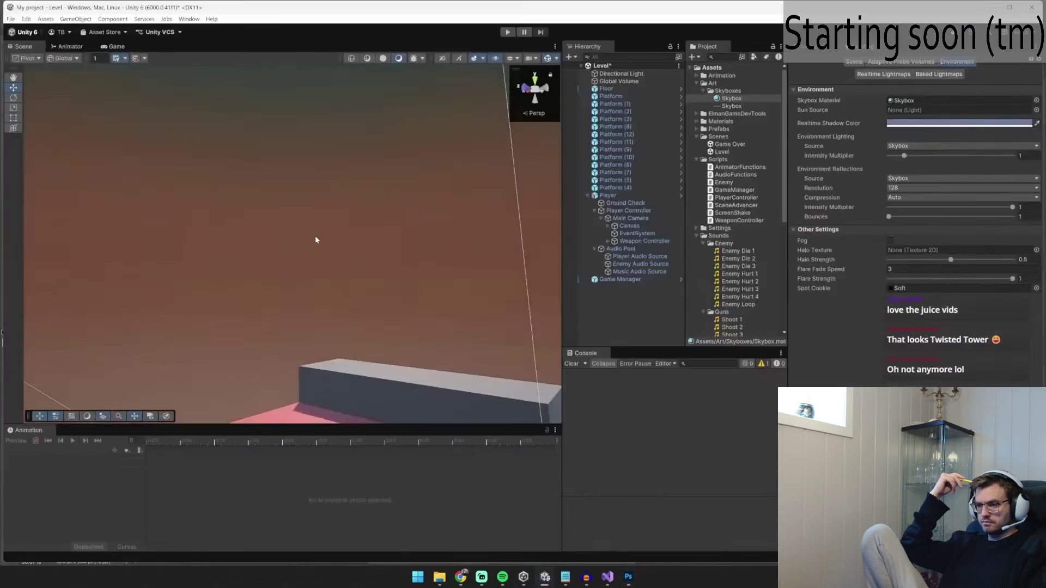
key(alt+Tab)
key(alt+Tab)
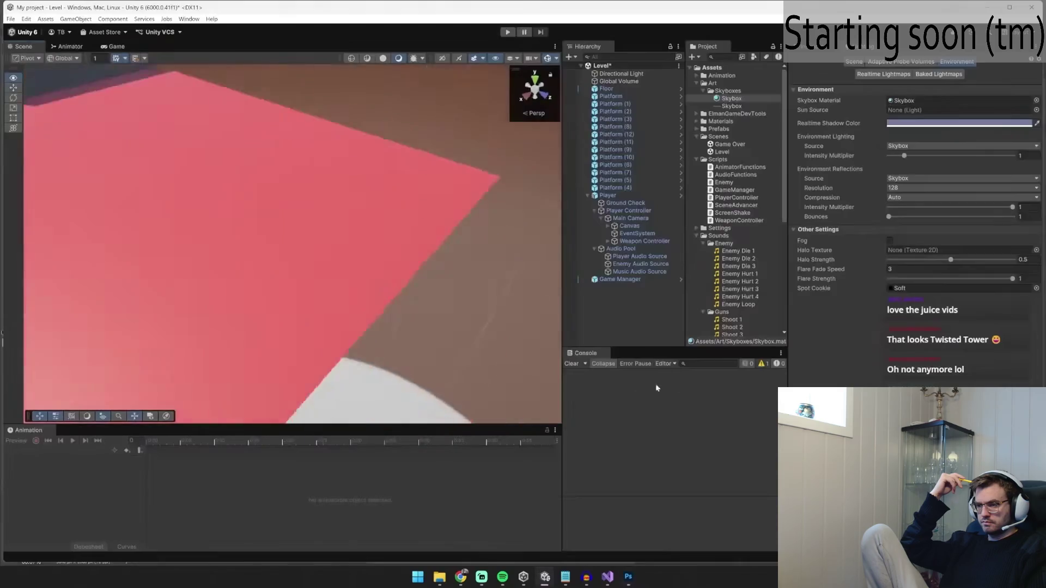
mouse_move(495, 261)
mouse_down()
mouse_move(489, 236)
mouse_move(434, 263)
mouse_up()
key(alt+Tab)
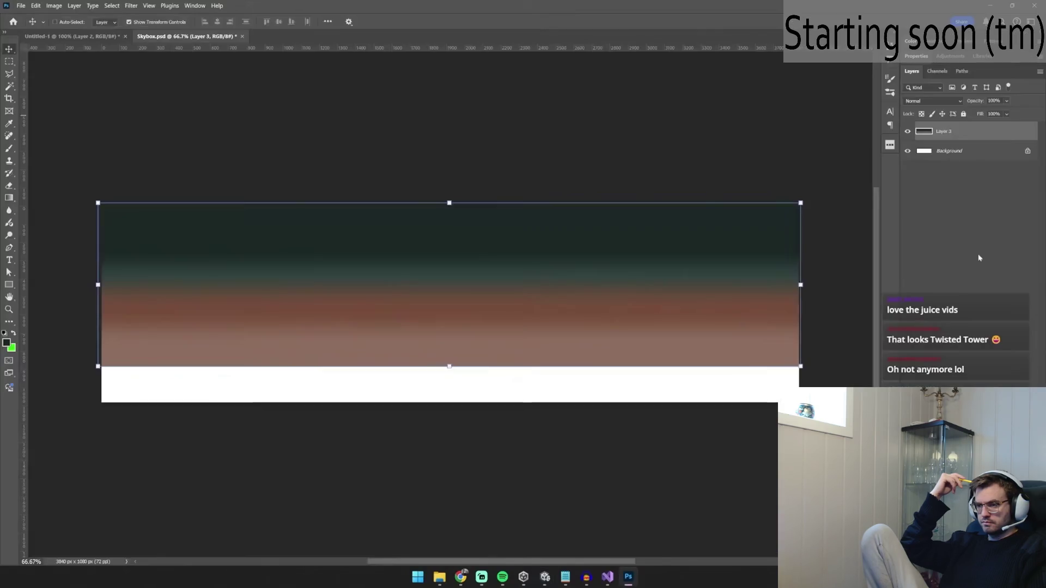
Step: Fill the white bottom strip with a gradient and confirm the tan ground in Unity
key(m)
key(ctrl+a)
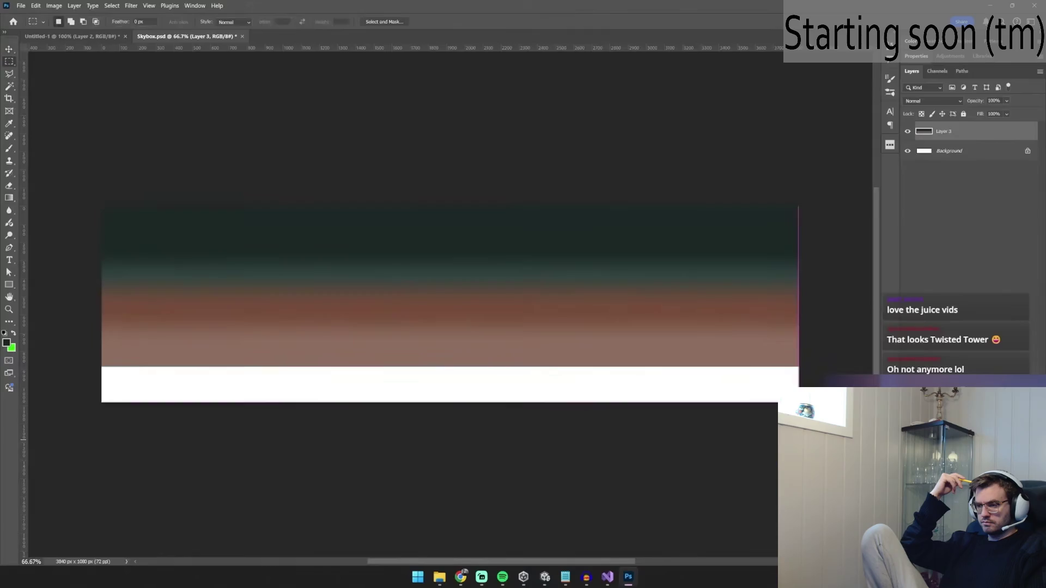
click(524, 221)
key(g)
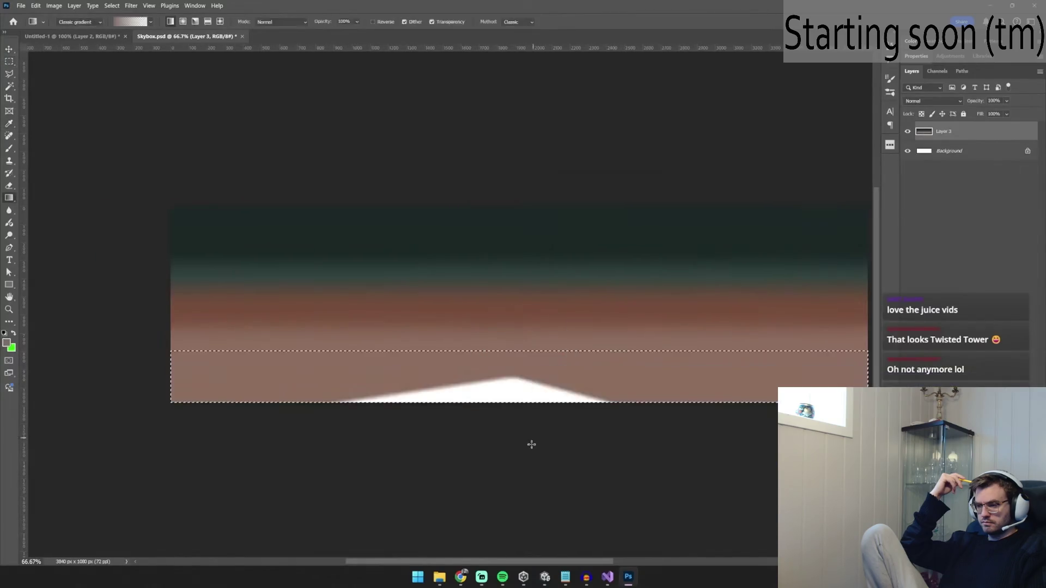
key(v)
key(alt+Tab)
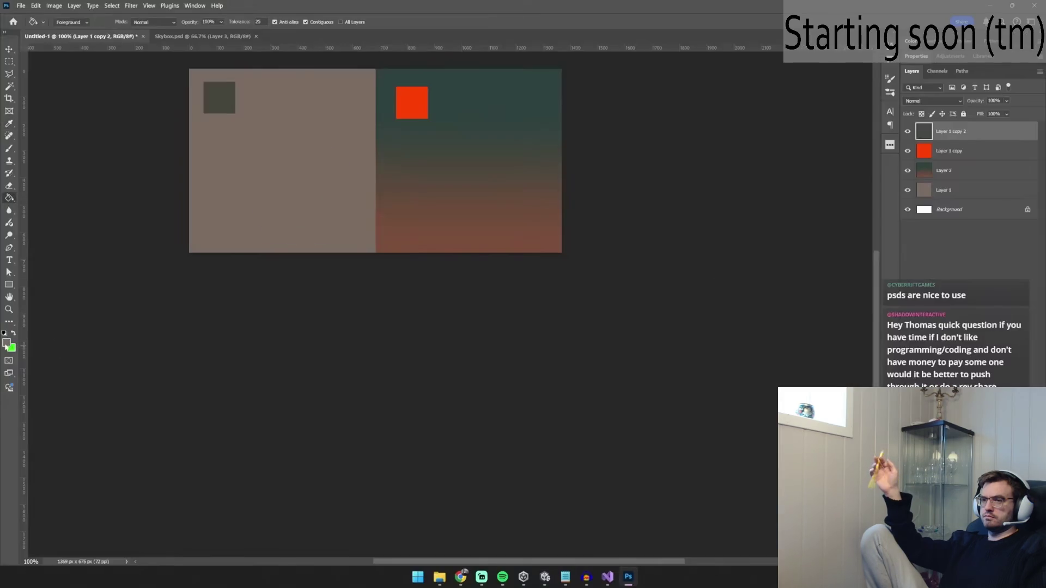
key(alt+Tab)
mouse_move(341, 289)
mouse_down()
mouse_move(310, 240)
mouse_move(212, 168)
mouse_move(281, 124)
mouse_move(321, 139)
mouse_up()
Step: Tilt the Directional Light to a lower angle and give it Hard Shadows
click(765, 99)
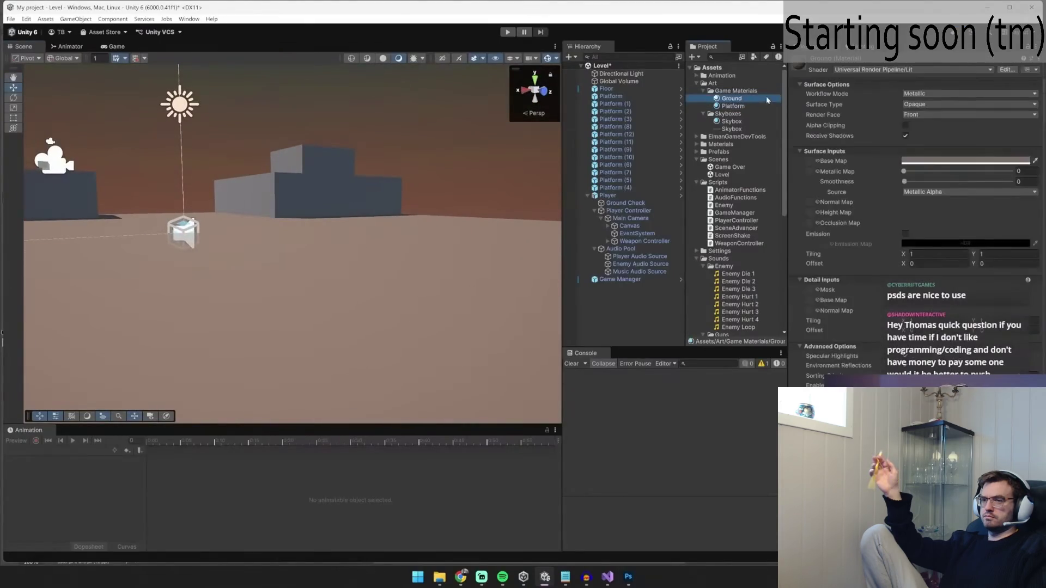
key(alt+Tab)
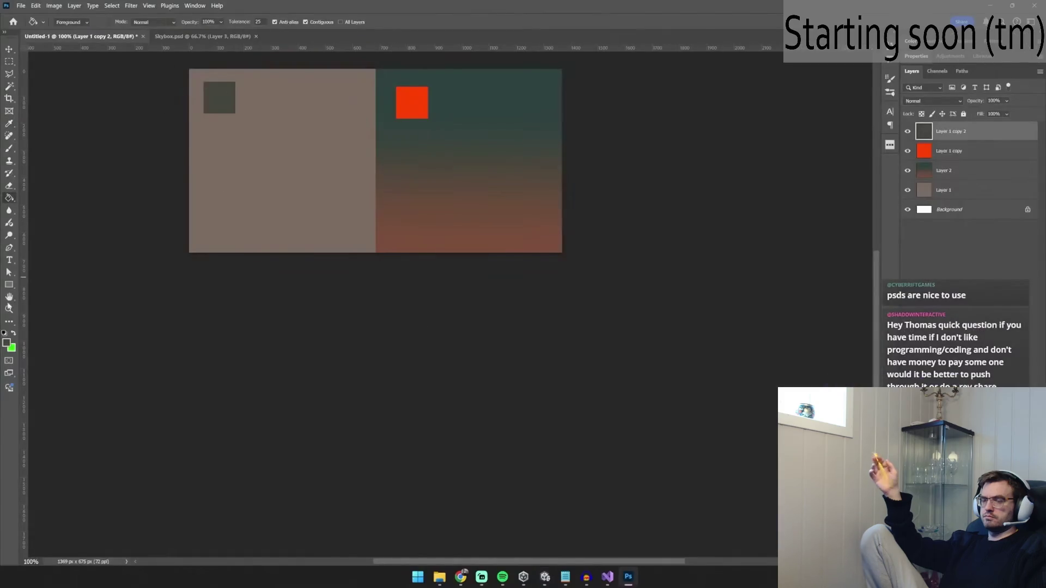
key(alt+Tab)
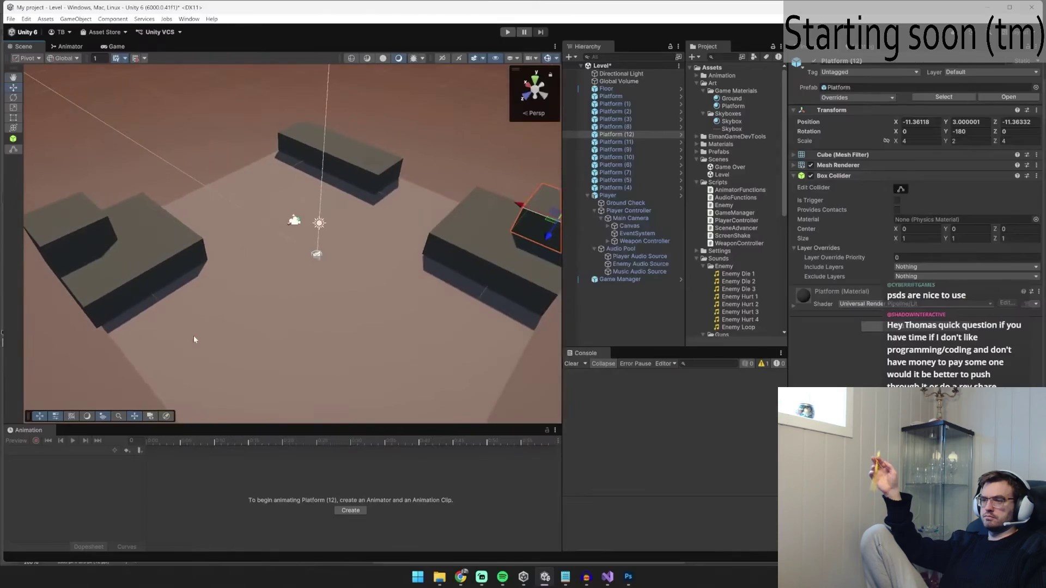
click(634, 74)
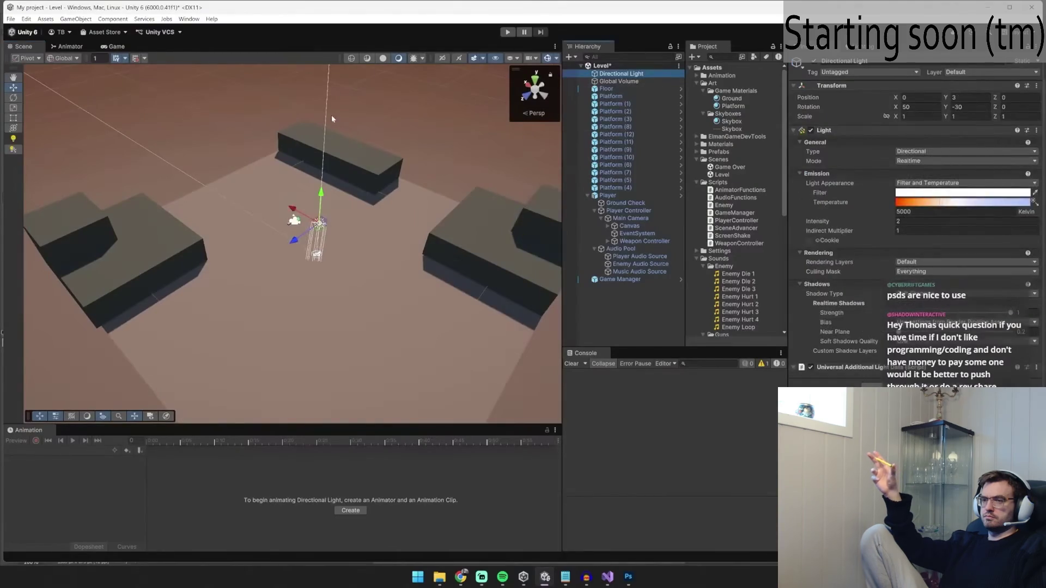
click(15, 98)
drag(329, 180, 334, 168)
drag(340, 215, 343, 240)
click(928, 314)
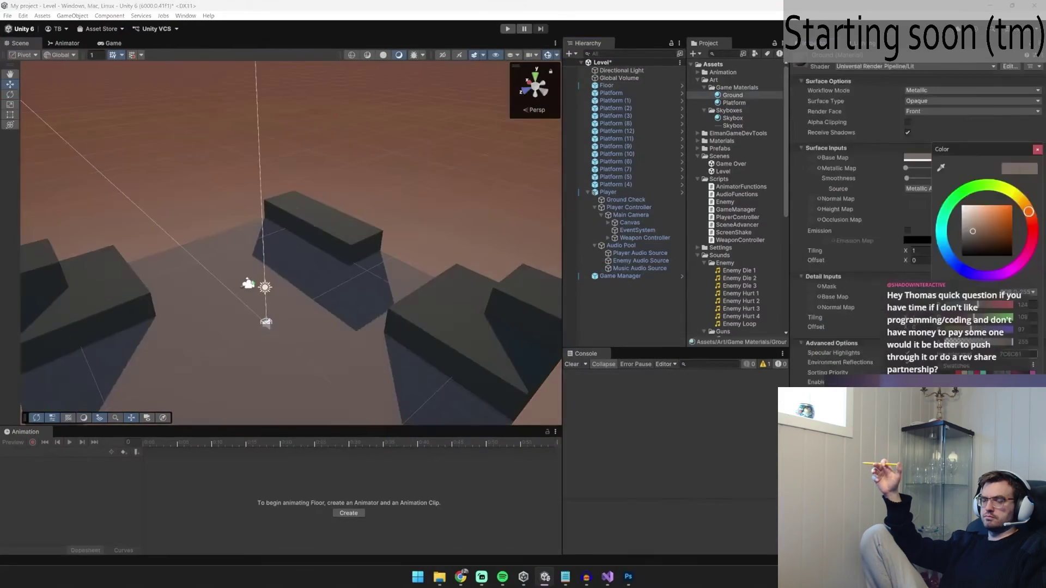
Step: Set the Ground Base Map colour to 2D423F, then sample the red square's colour in Photoshop
text(2D423F)
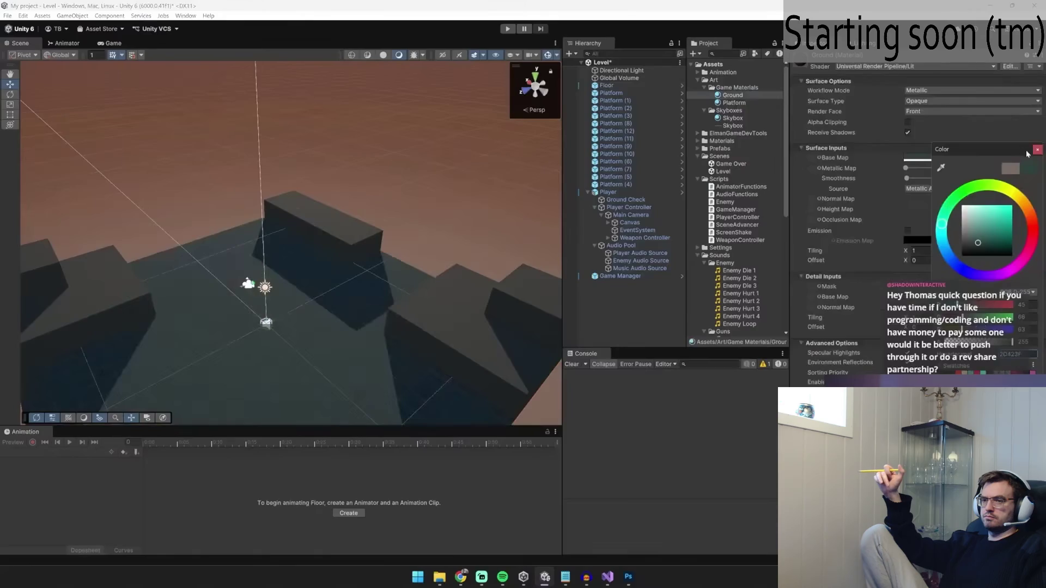
key(alt+Tab)
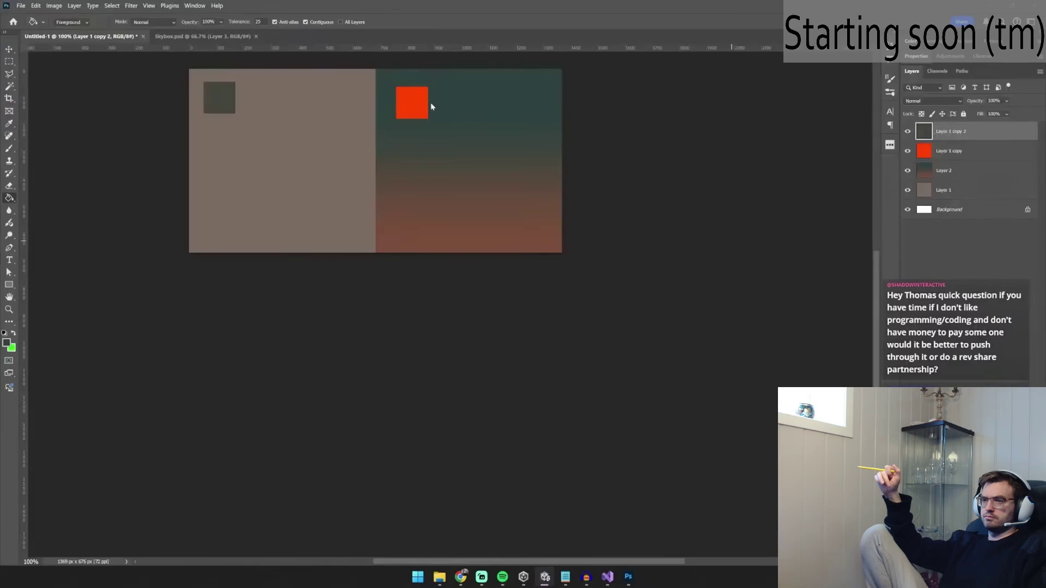
click(951, 151)
click(406, 106)
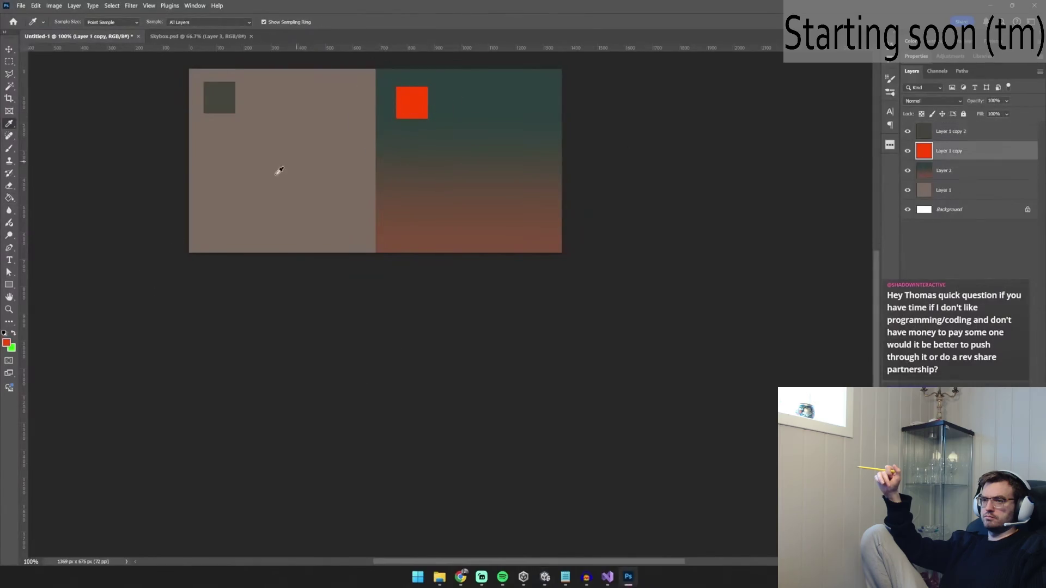
click(7, 343)
click(926, 262)
key(alt+Tab)
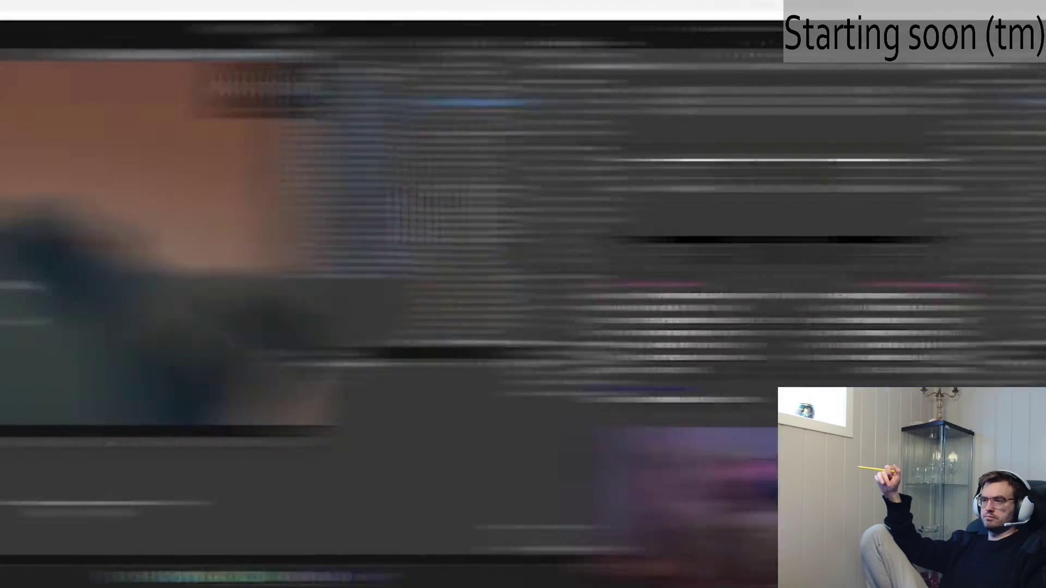
Step: Shoot two enemies in the playtest, then stop it
click(281, 239)
click(281, 239)
click(280, 240)
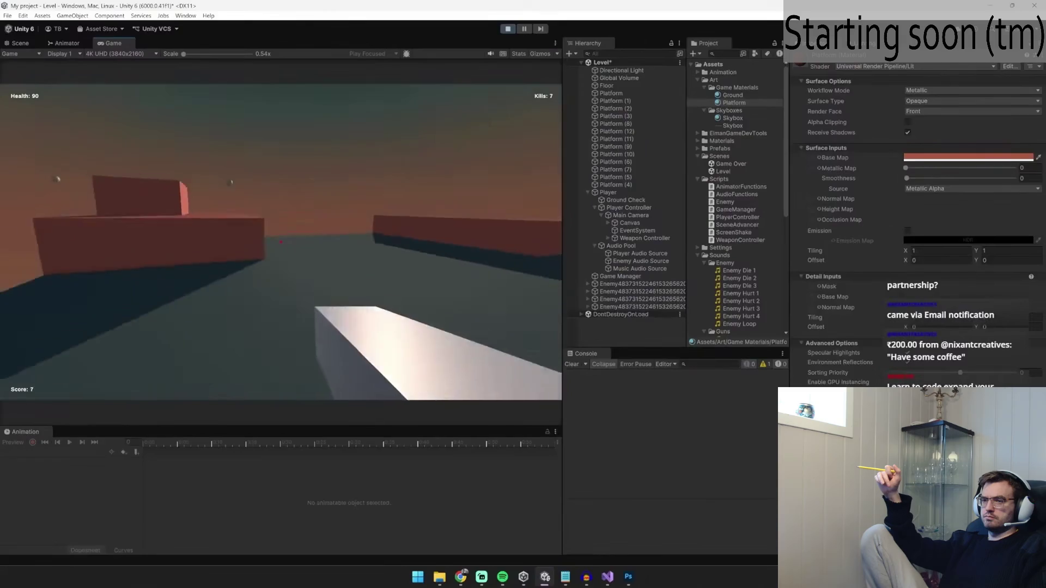
click(507, 29)
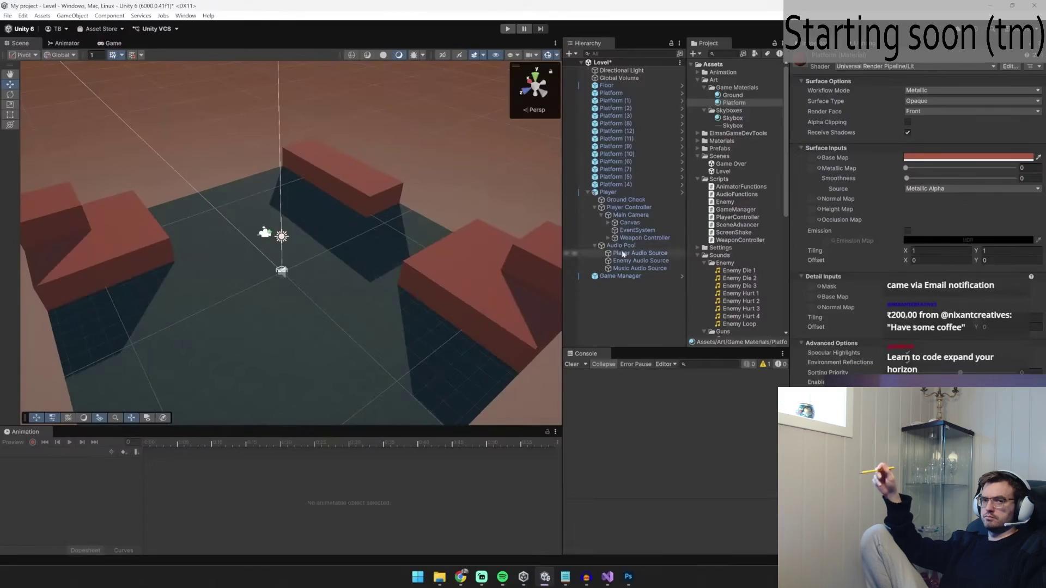
Step: Set up the Weapon Steel material for the rifle and preview the DDM4 Rifle shot sound
double_click(638, 230)
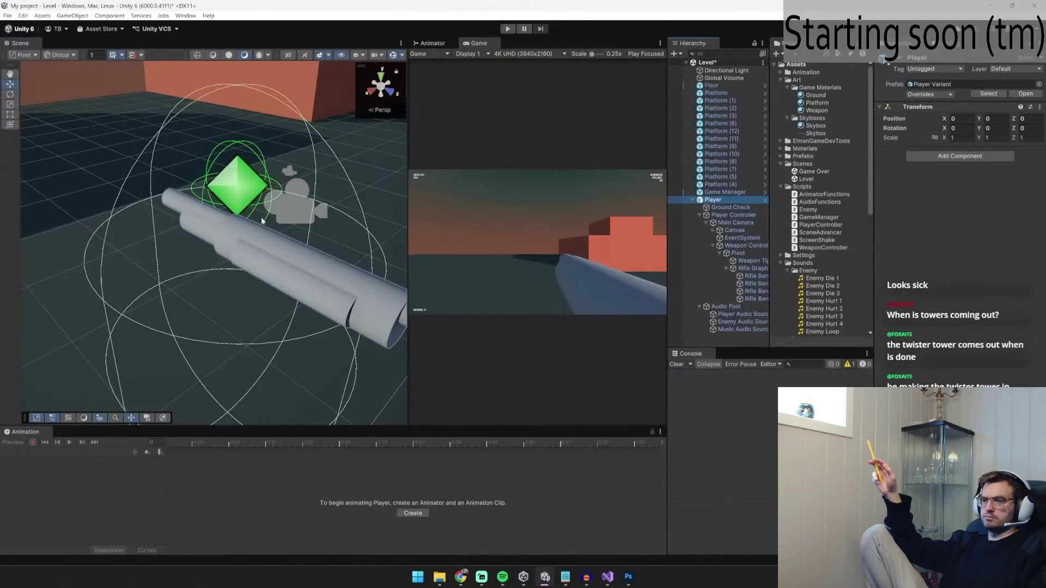
click(507, 28)
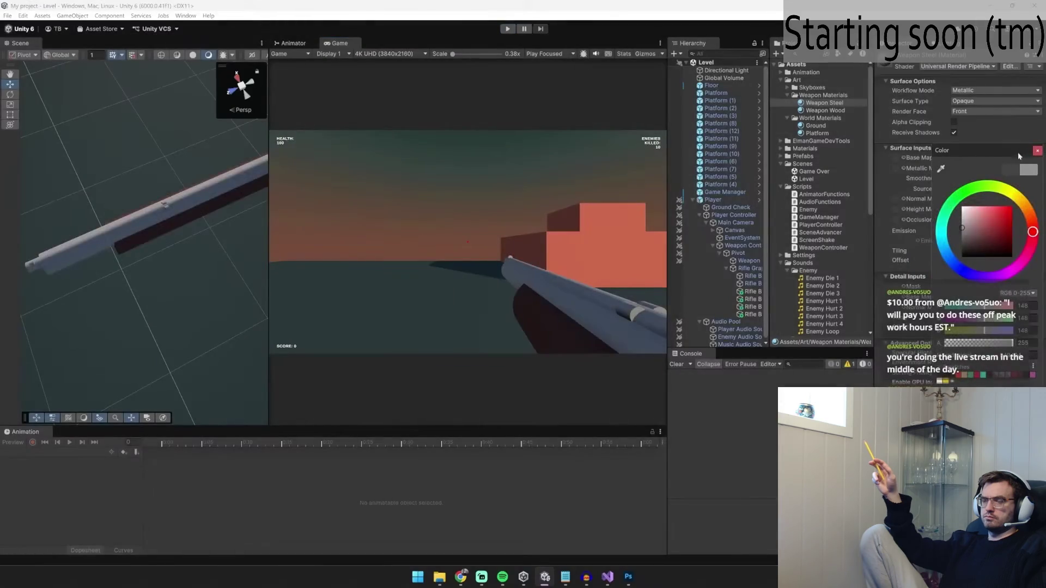
click(1037, 152)
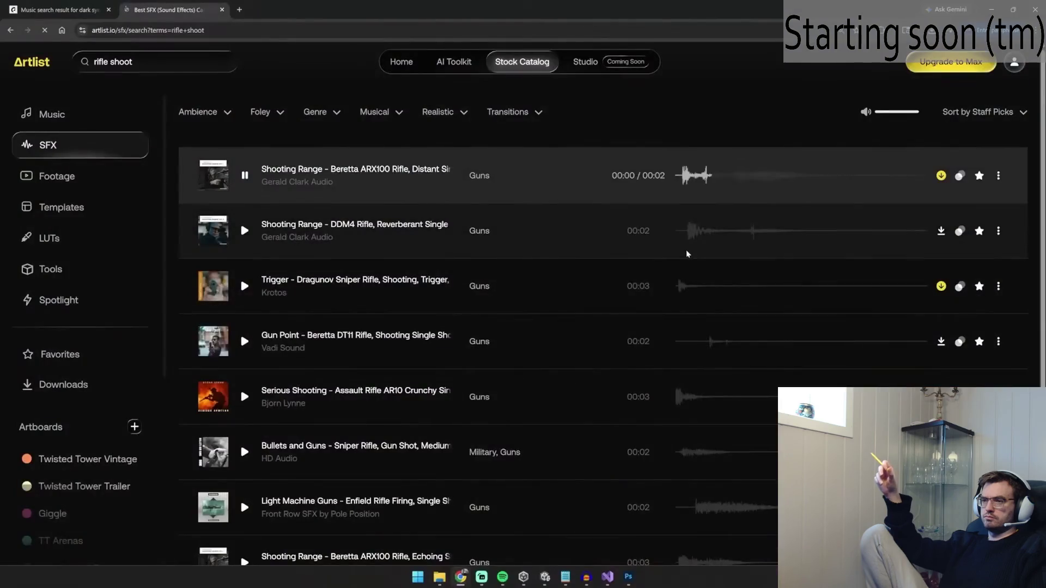
click(683, 242)
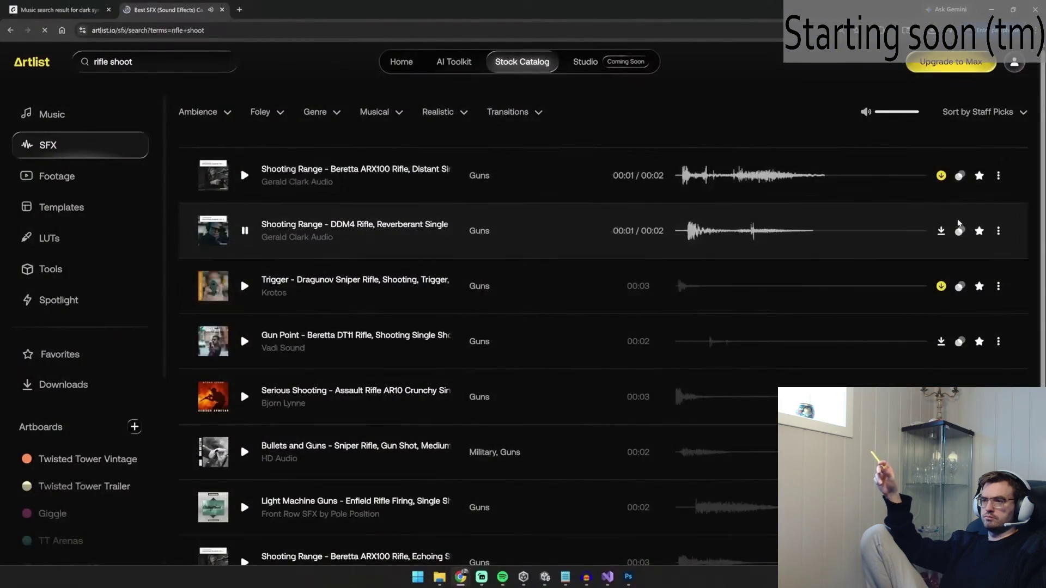
key(alt+Tab)
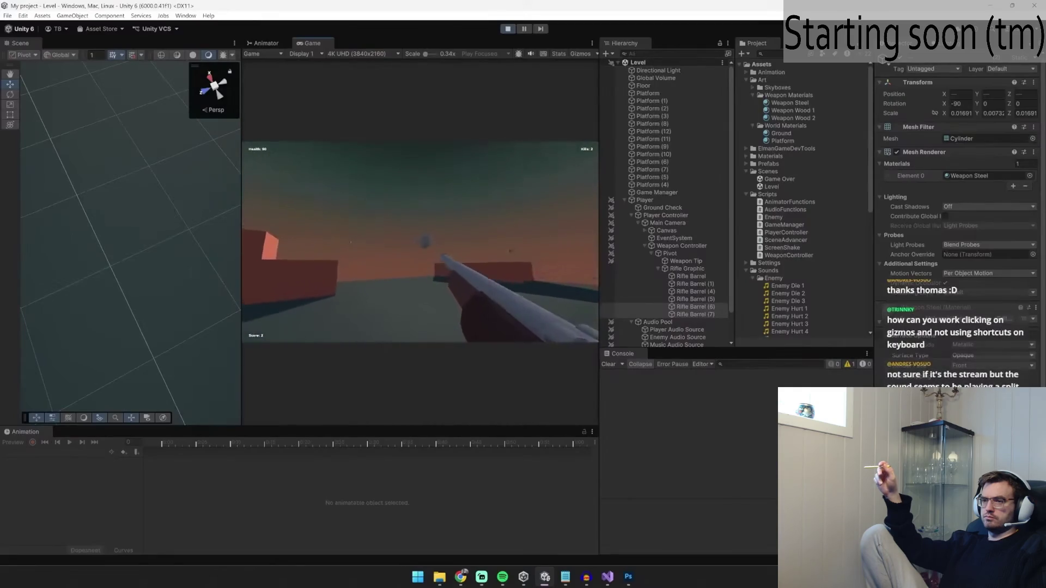
Step: Stop the playtest and lower the glowing sphere toward the ground, framing it in view
click(420, 243)
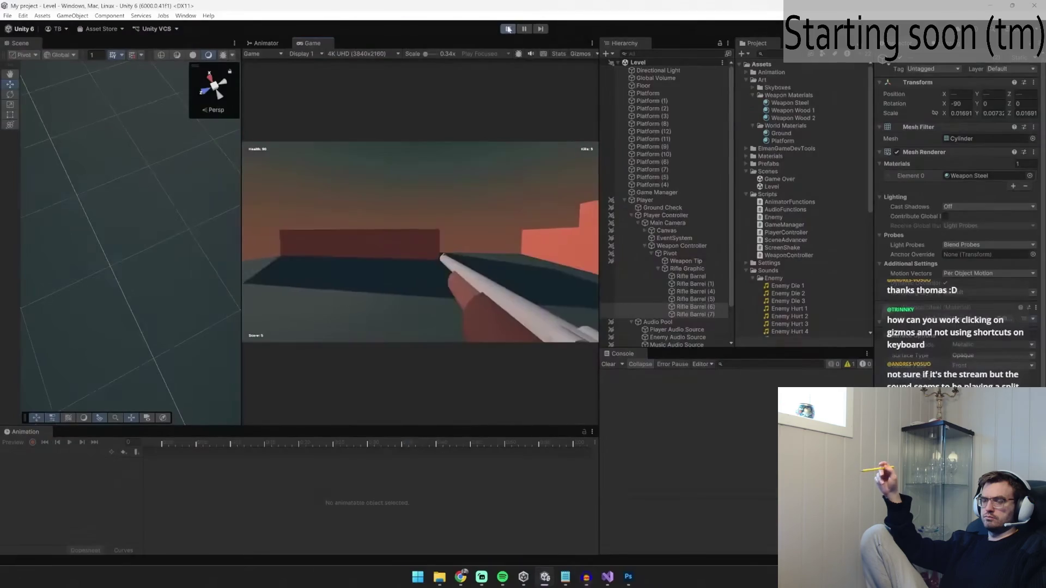
click(507, 29)
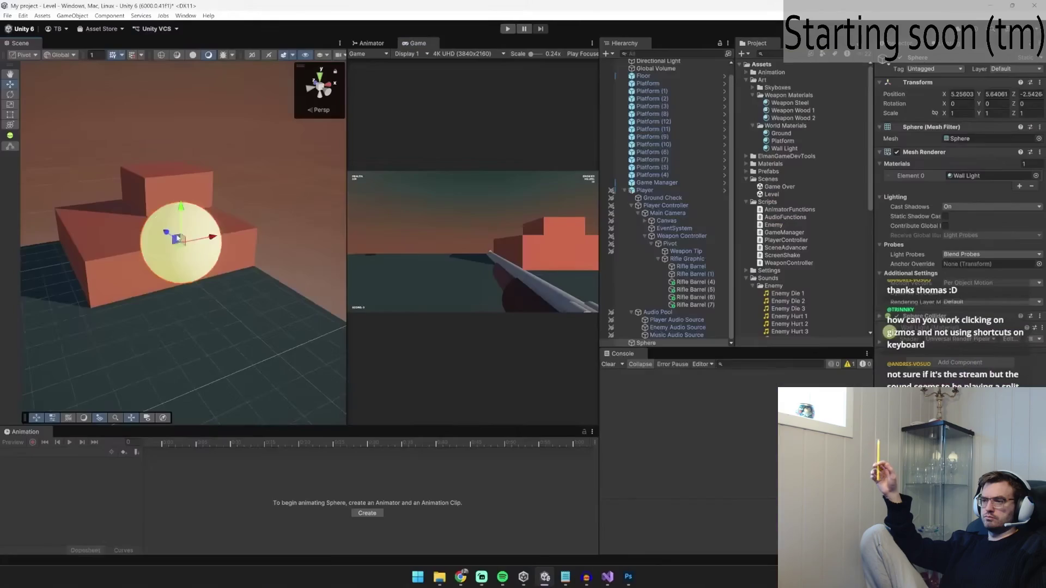
mouse_move(178, 238)
mouse_down()
mouse_move(180, 400)
mouse_move(32, 174)
mouse_up()
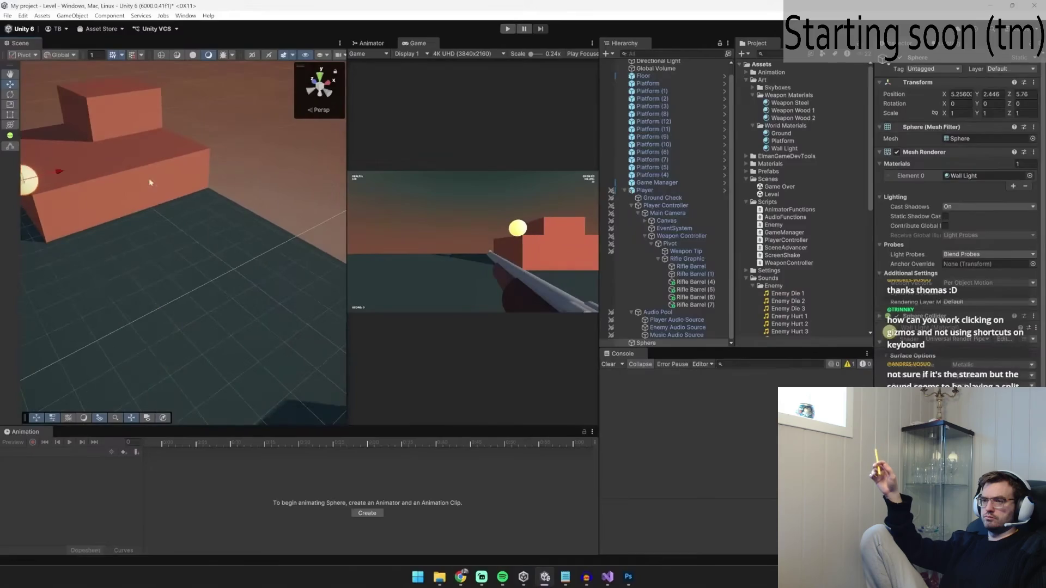
key(f)
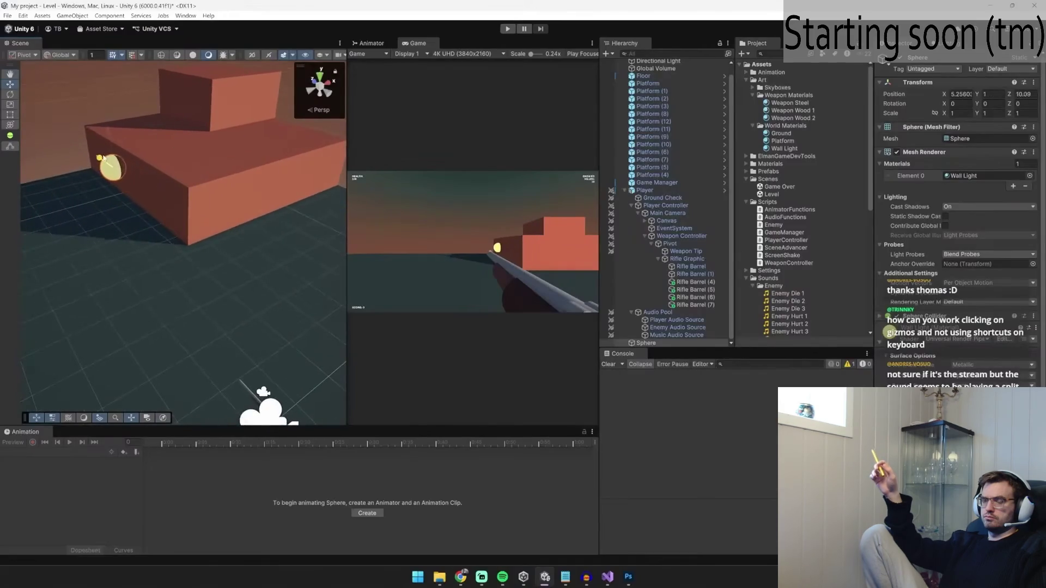
key(f)
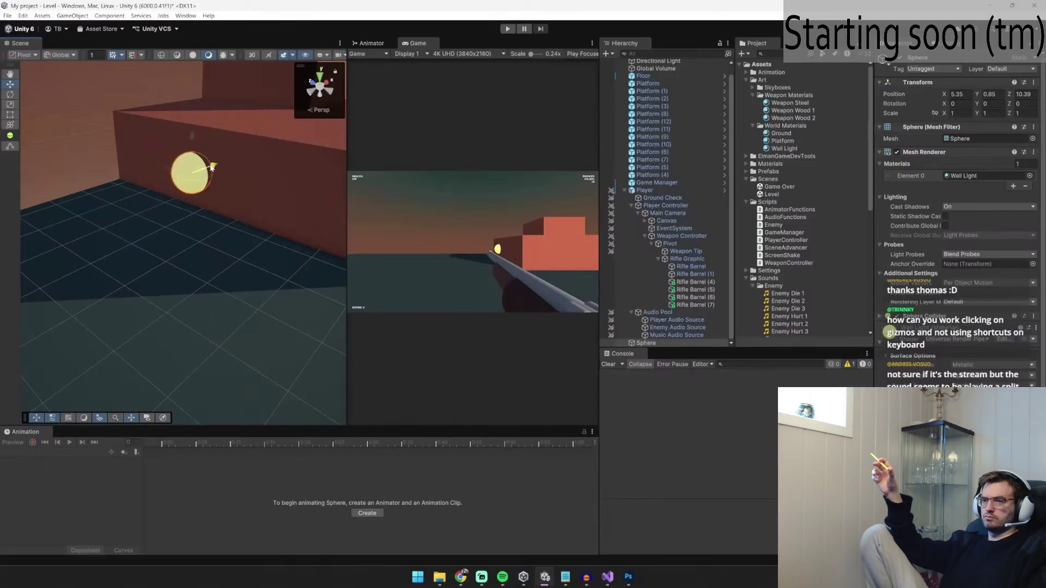
Step: Scale the sphere down to 0.5555 and push it along Z onto the platform wall
drag(185, 189, 159, 167)
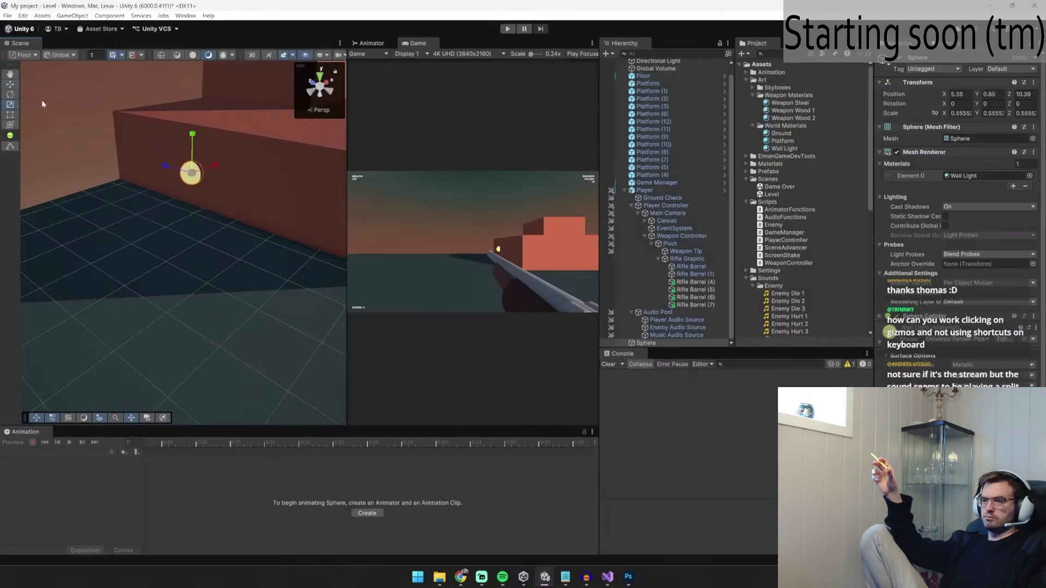
key(w)
drag(174, 195, 154, 187)
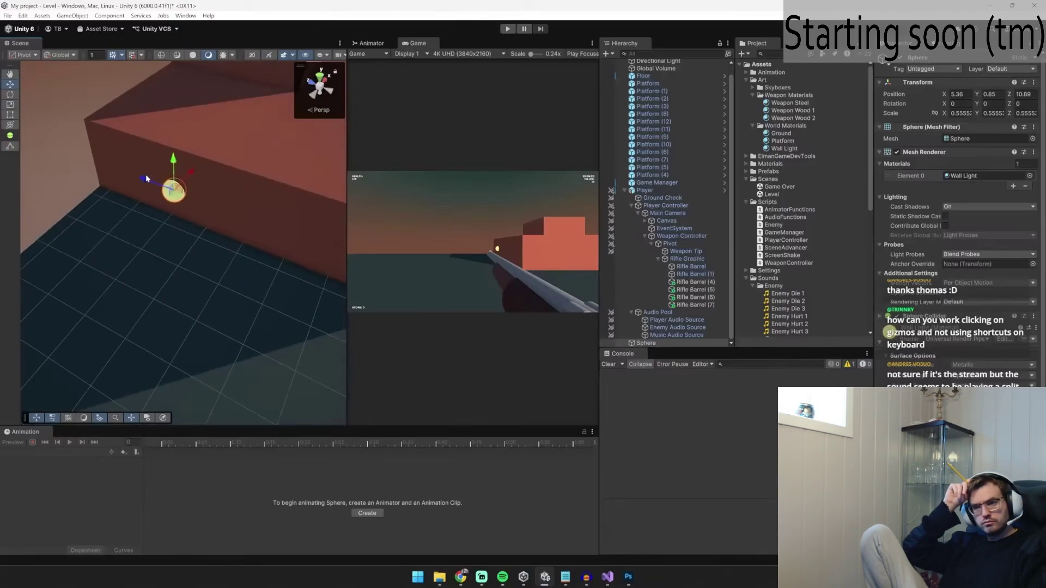
click(73, 15)
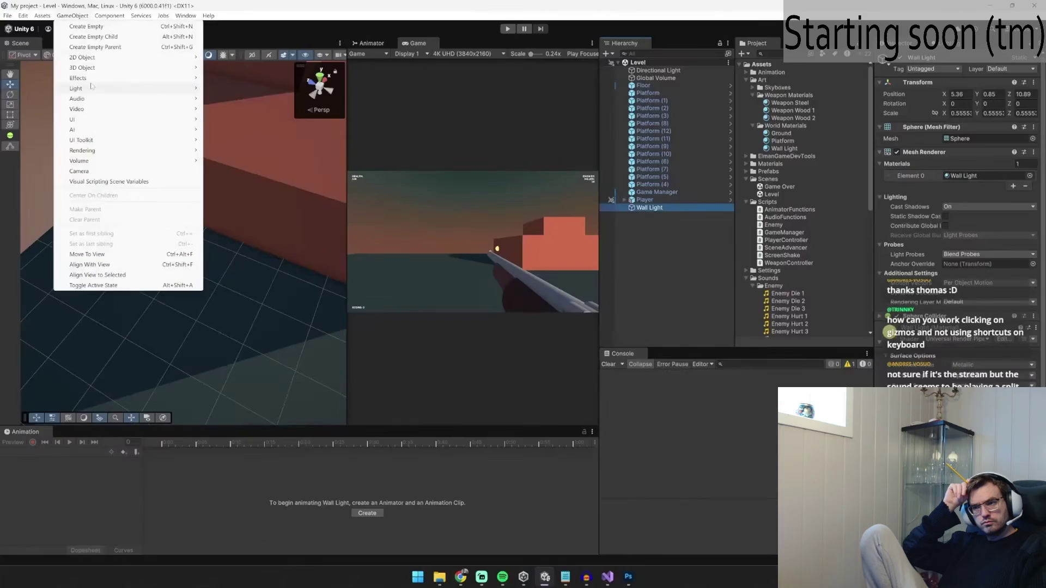
Step: Add a brighter point light under Wall Light and place it against the wall
mouse_move(163, 88)
click(253, 101)
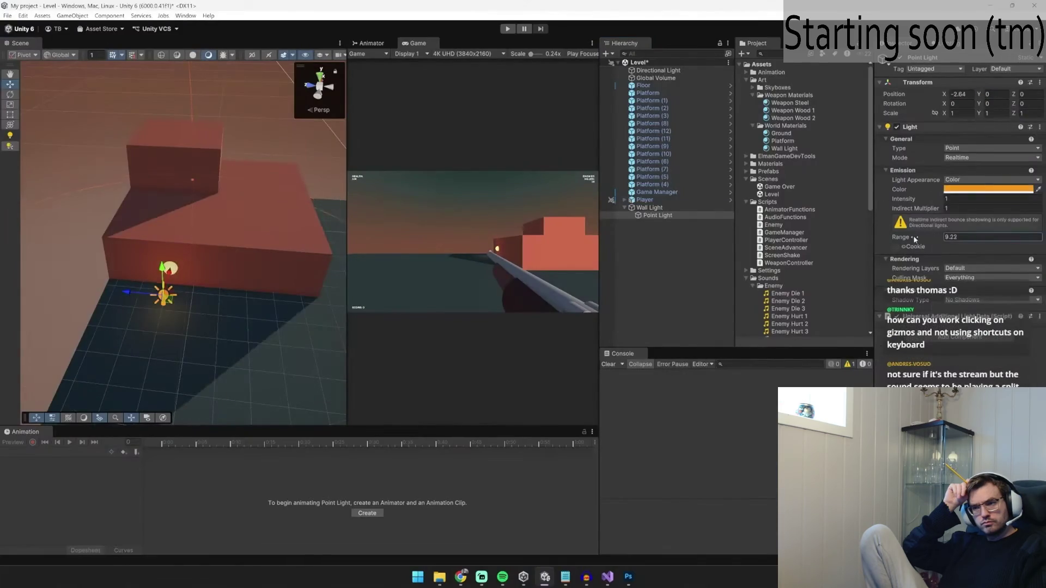
drag(922, 200, 934, 200)
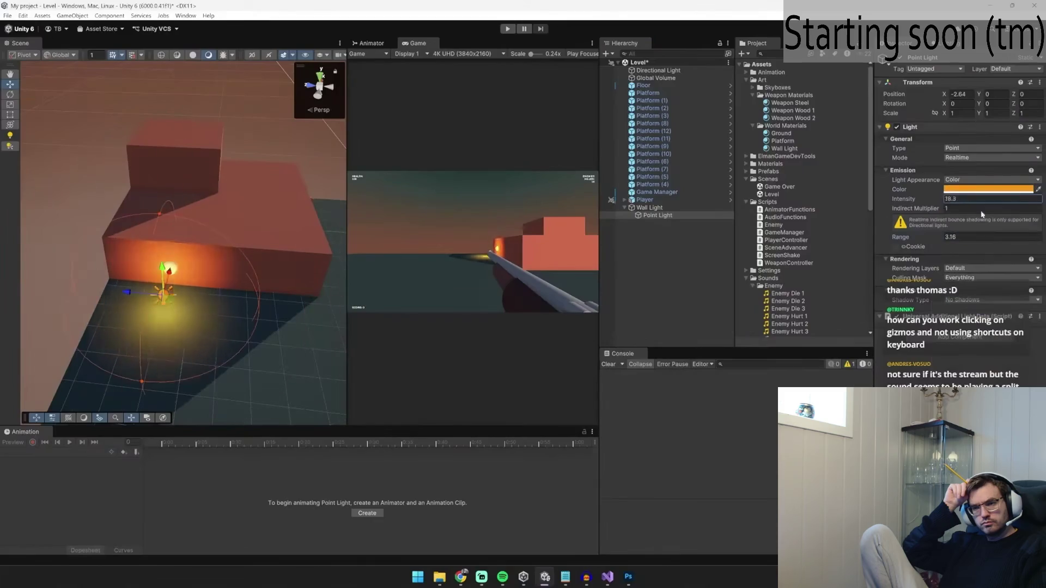
drag(346, 218, 551, 217)
key(f)
drag(310, 271, 391, 255)
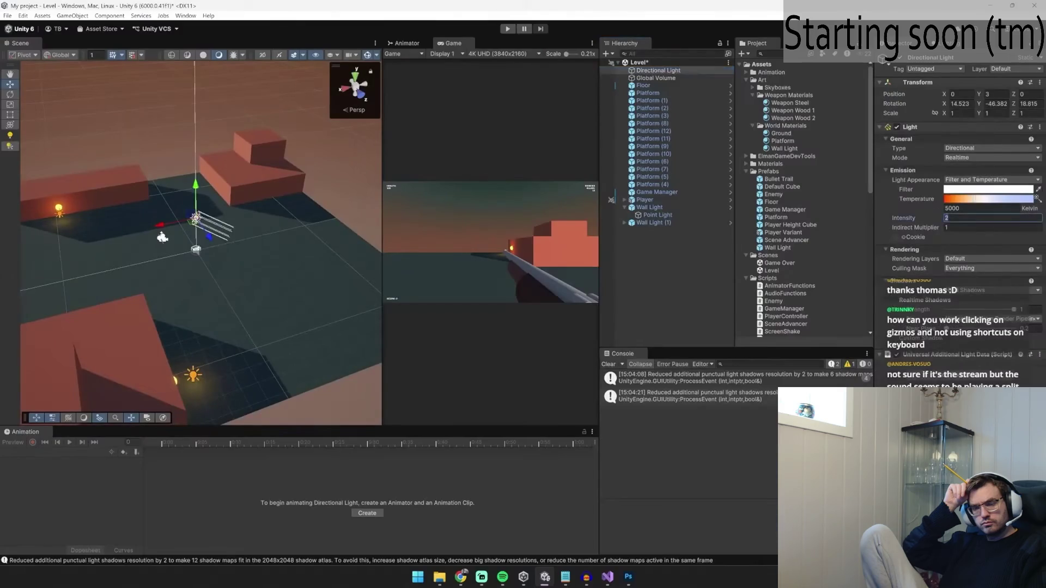
text(.2)
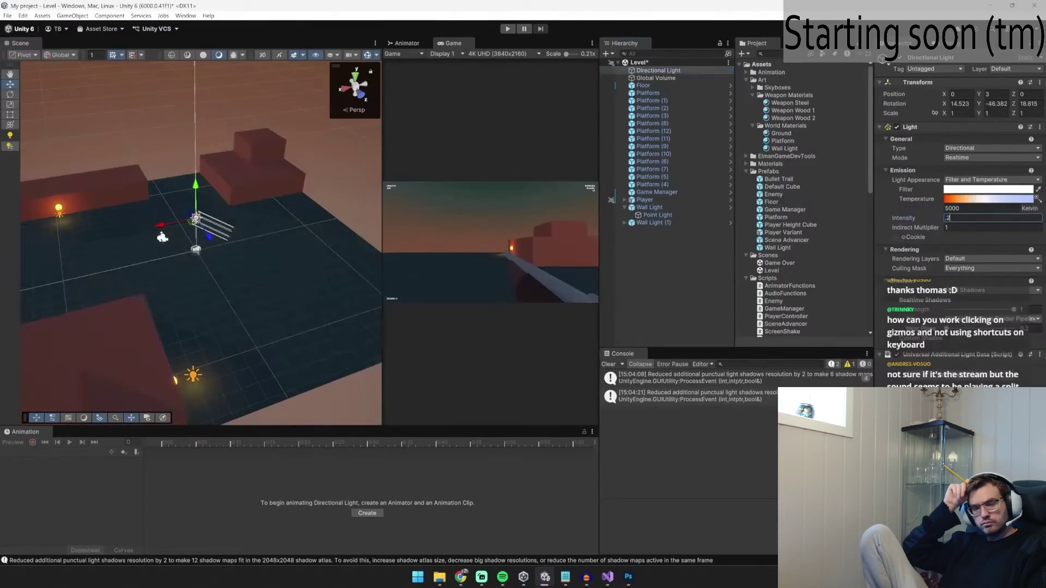
Step: Turn environment lighting down to zero, open the Skybox document, and widen the light's range to about 10.7
click(937, 43)
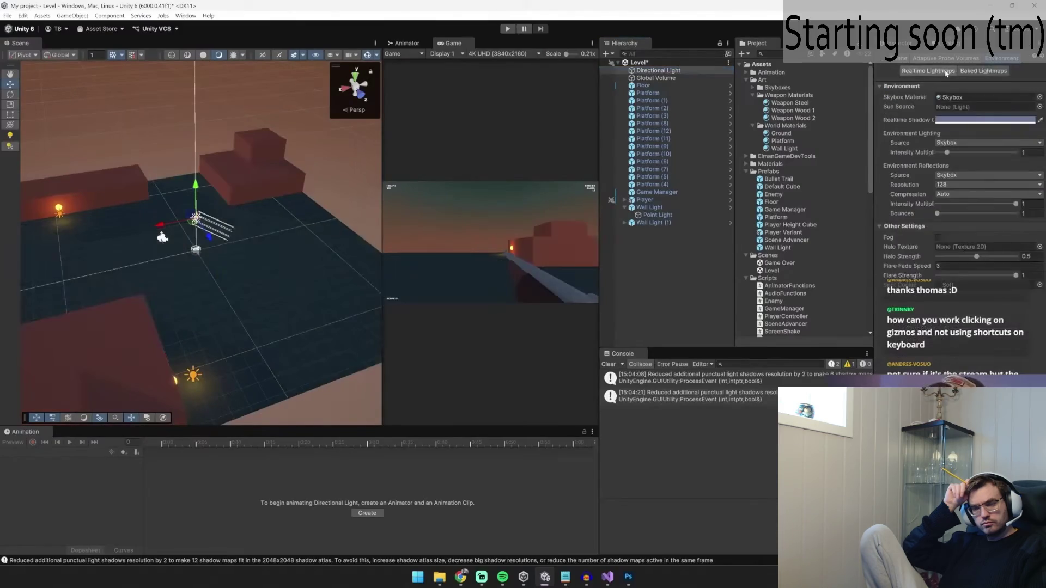
drag(962, 151, 928, 154)
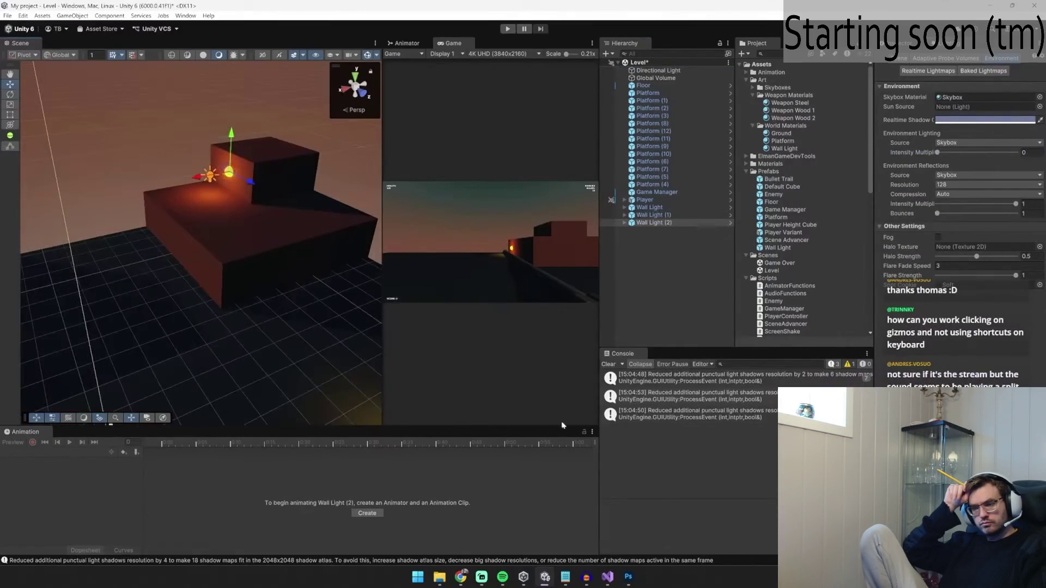
click(628, 577)
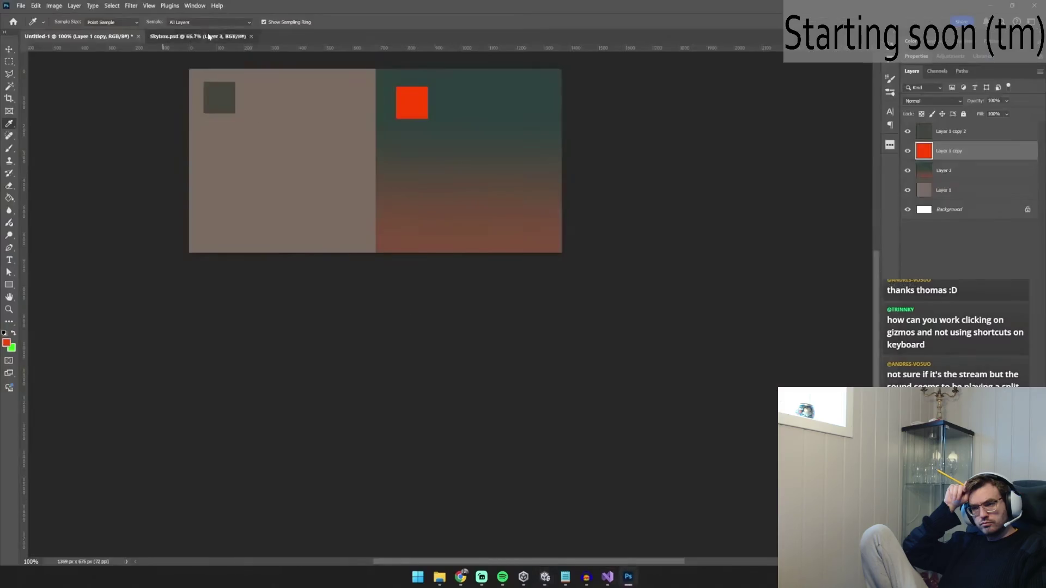
click(209, 37)
key(alt+Tab)
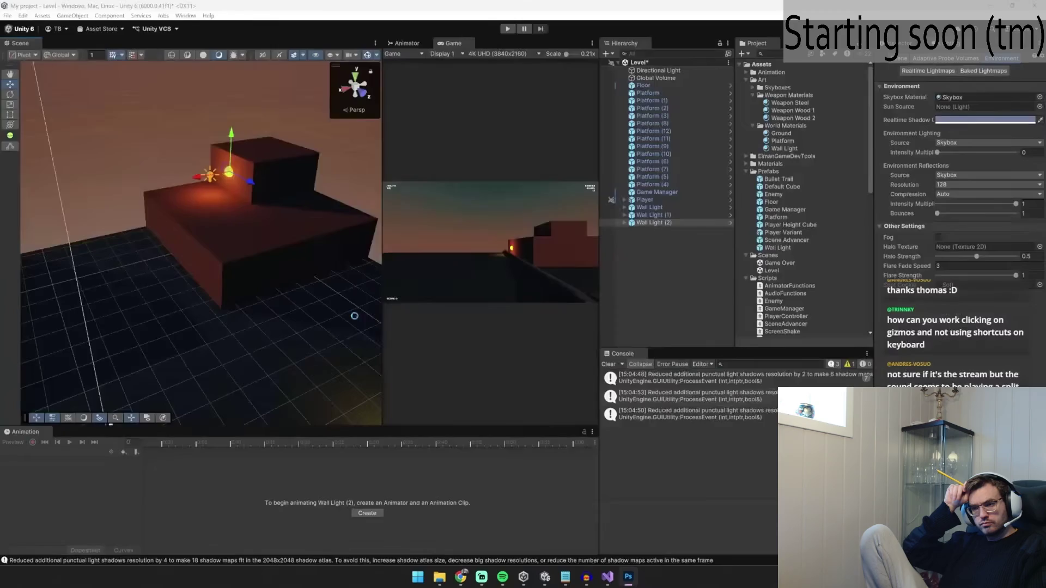
drag(383, 283, 500, 270)
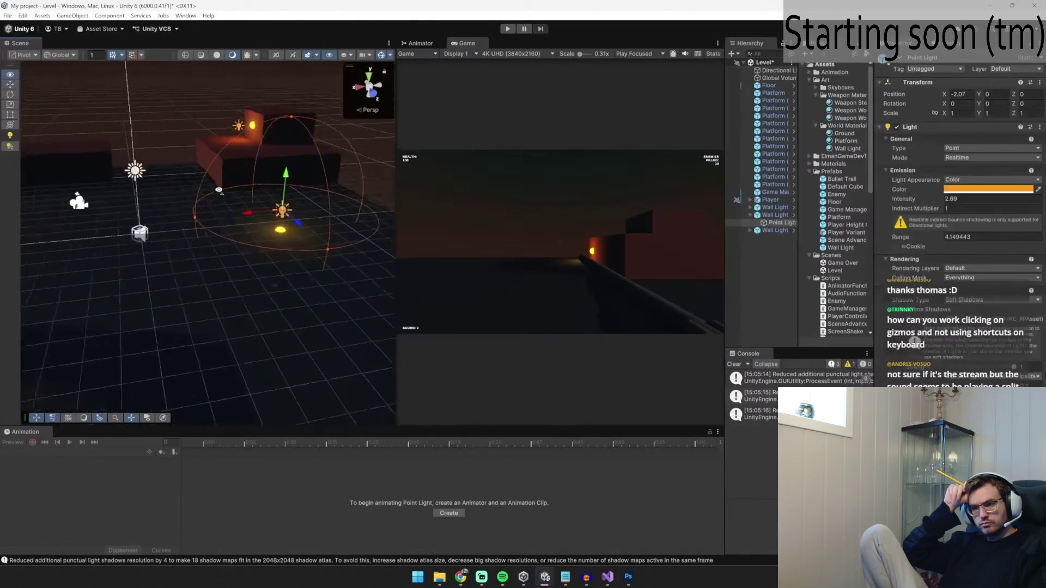
drag(259, 238, 297, 269)
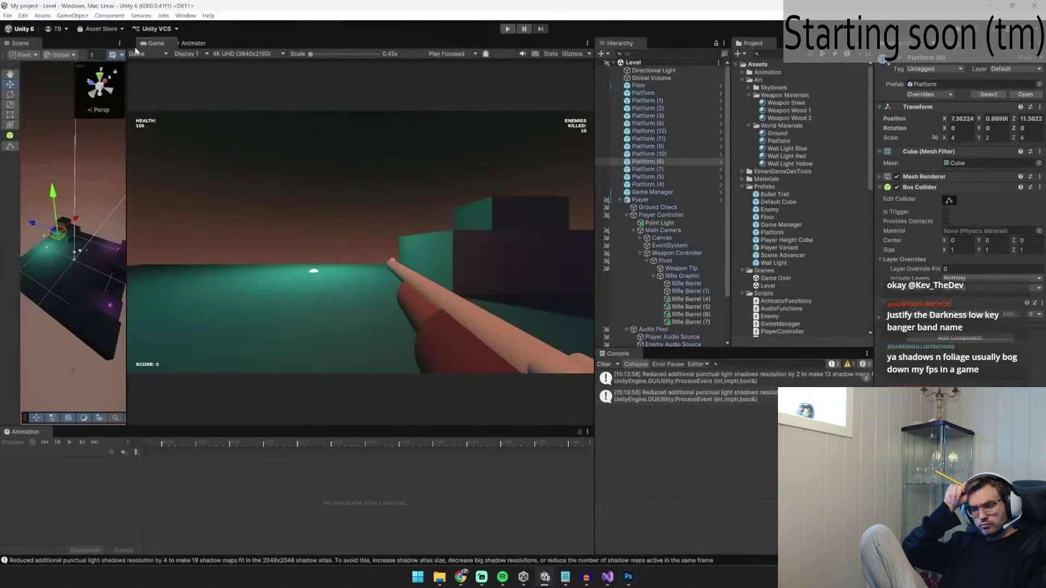
Step: Dock the Game view beside the Scene view, clear the Console, and create an empty GameObject
mouse_move(136, 50)
mouse_down()
mouse_move(130, 171)
mouse_move(562, 188)
mouse_up()
click(20, 43)
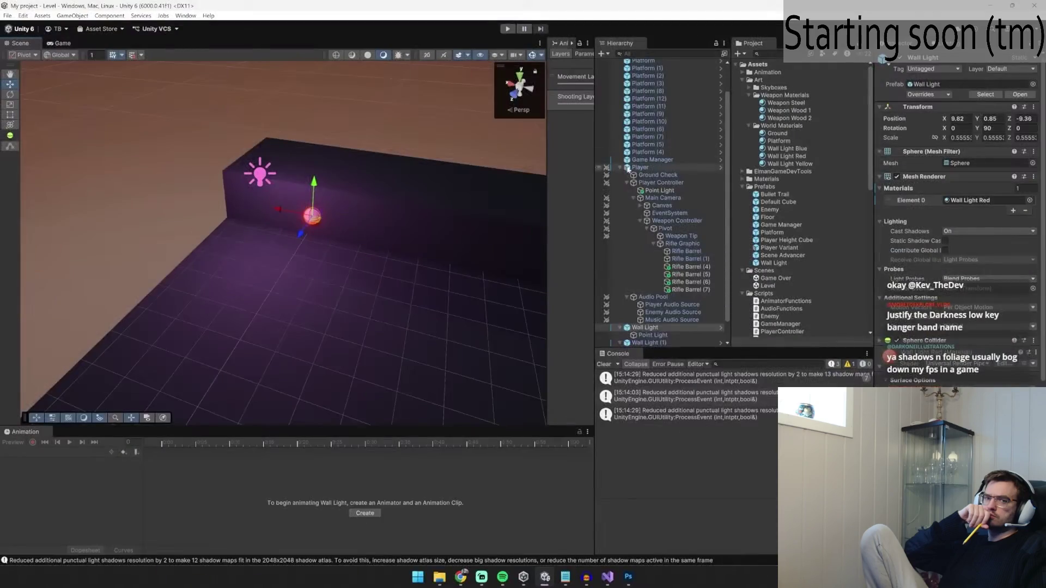
click(619, 169)
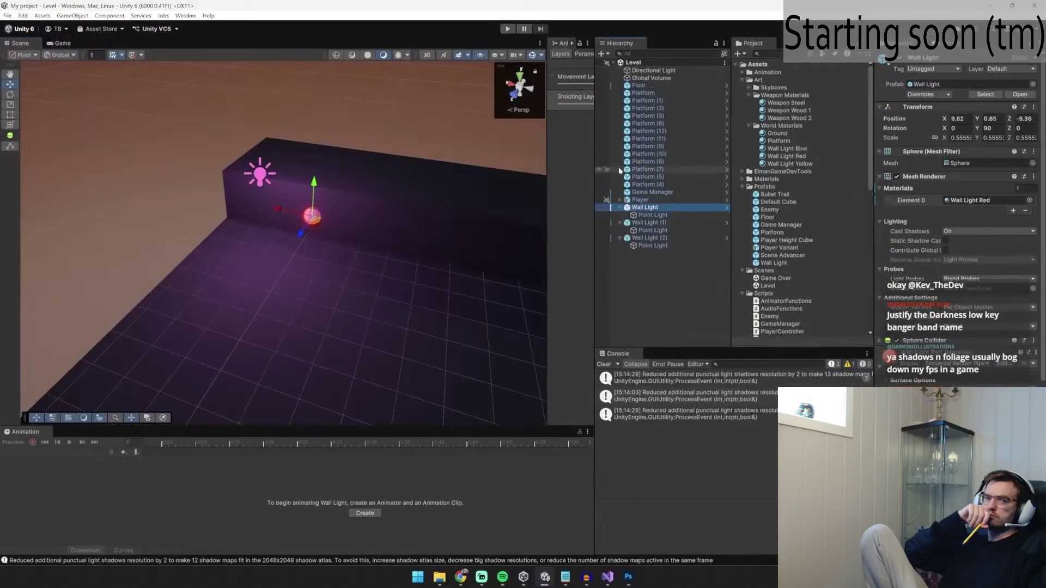
click(604, 364)
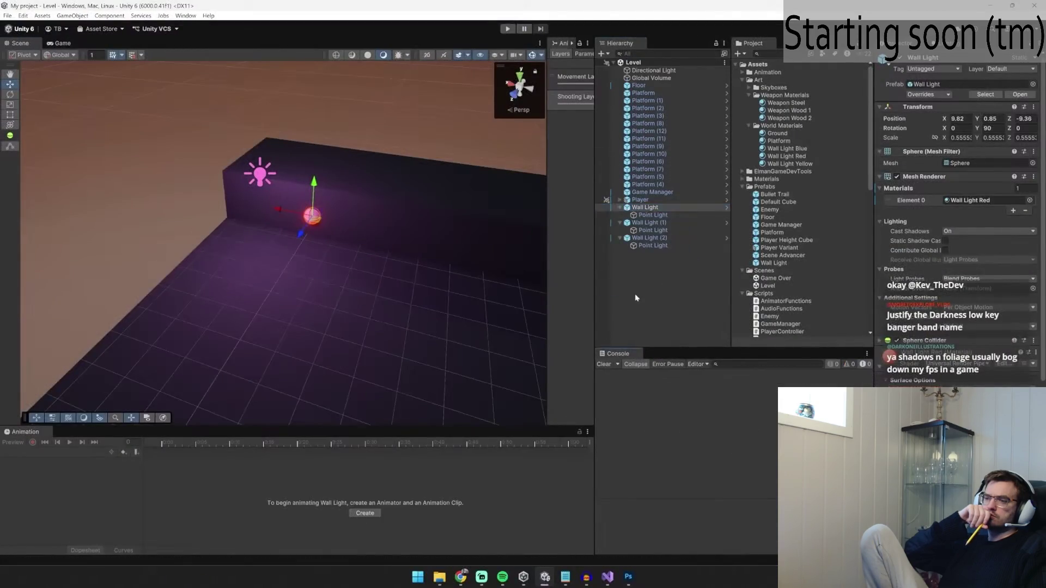
key(ctrl+shift+n)
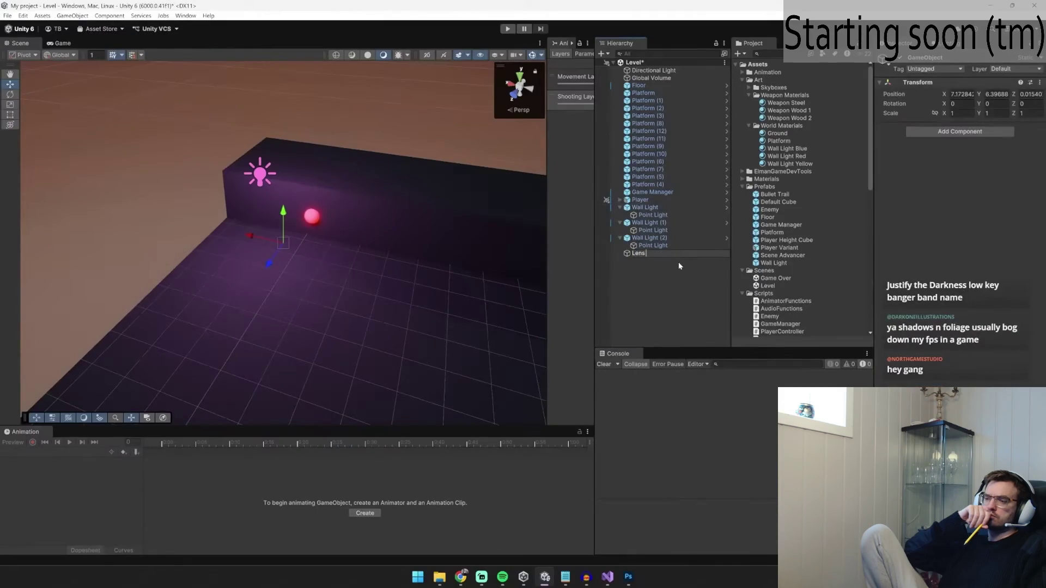
Step: Add a Lens Flare (SRP) component to the Lens Flare object
click(942, 134)
text(lens fl)
click(956, 183)
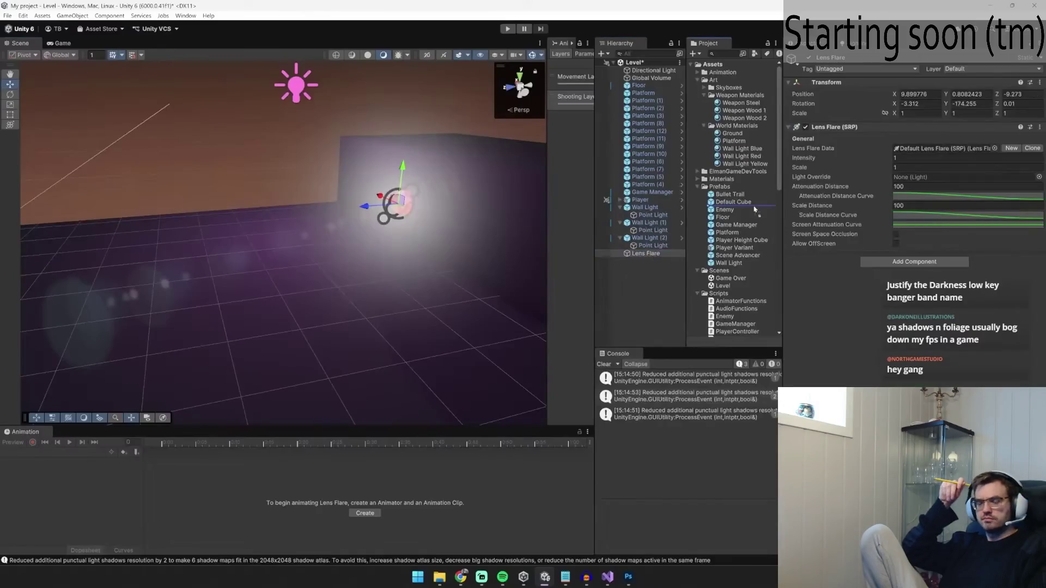
click(646, 253)
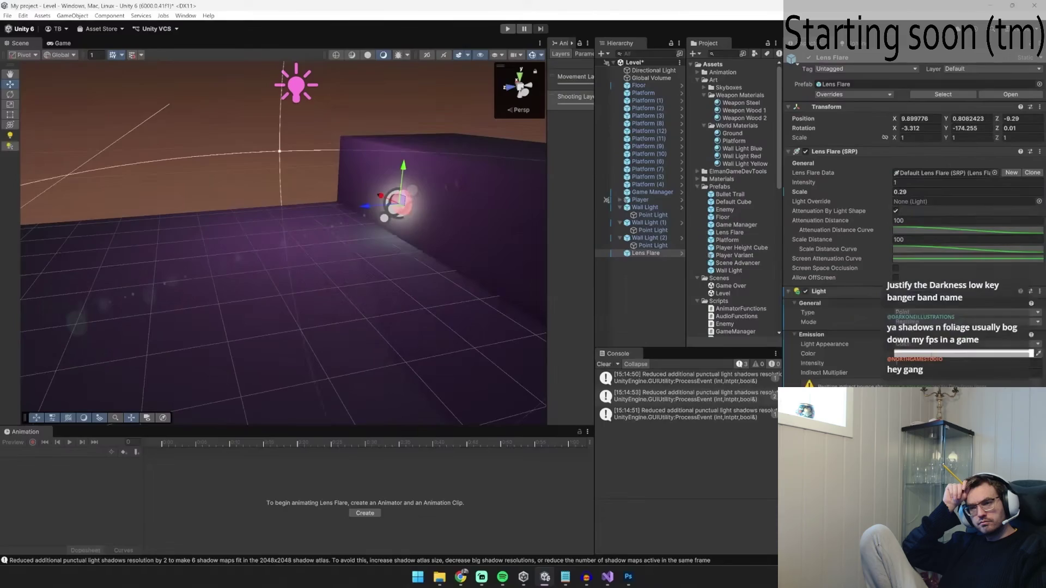
Step: Set the flare's light colour to red
click(1023, 353)
drag(1030, 364, 1032, 374)
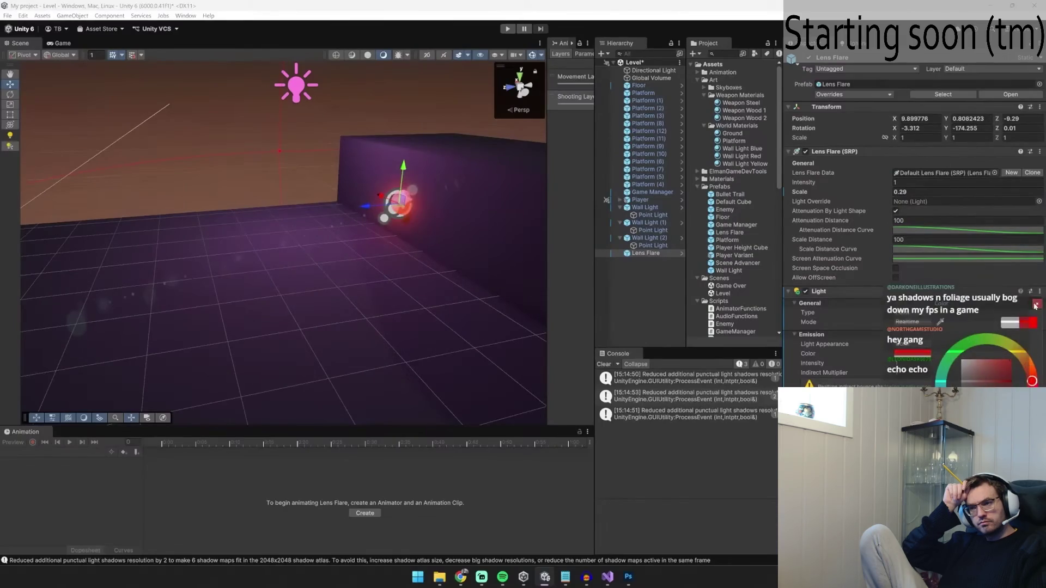
click(1036, 305)
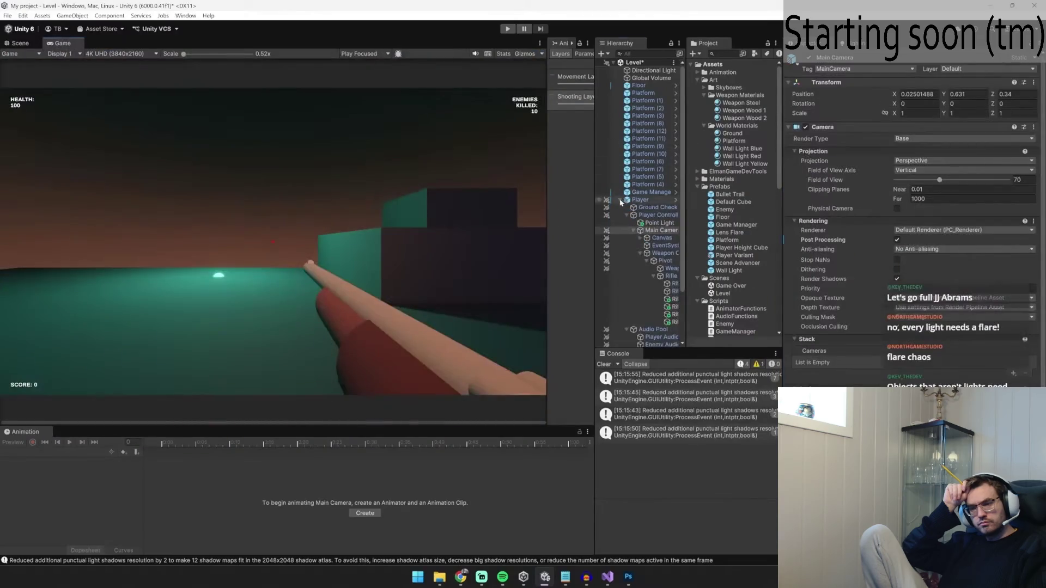
click(620, 200)
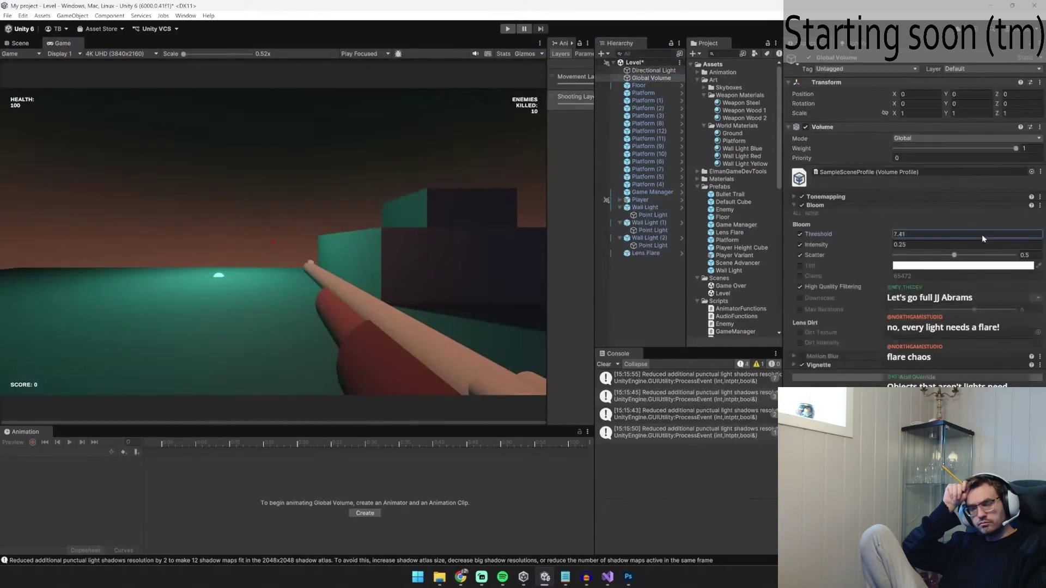
Step: Set Bloom threshold 0.43, intensity 3 and scatter 0.663, then run and stop a playtest
text(10.25)
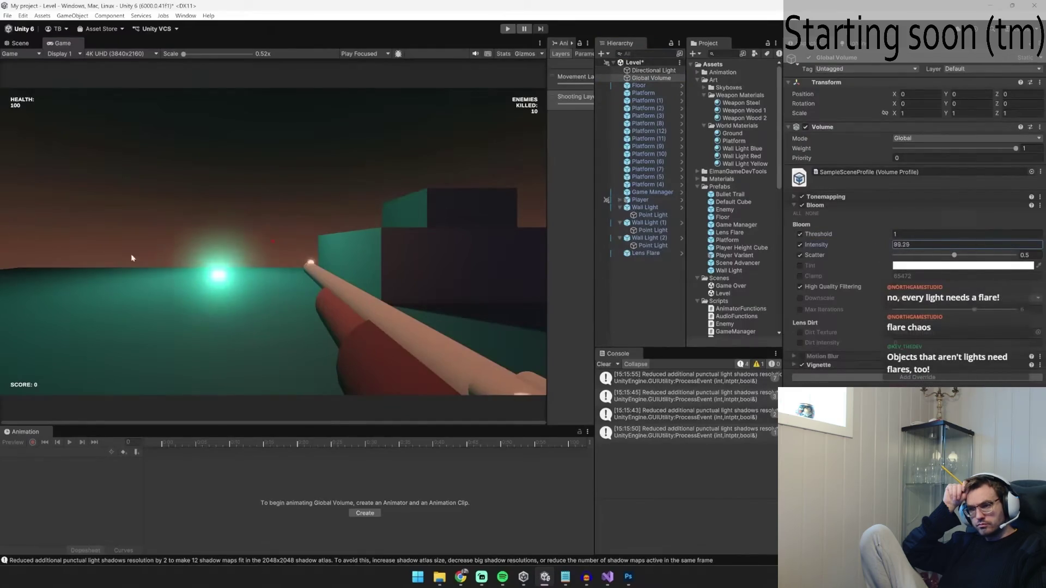
mouse_move(879, 234)
mouse_down()
mouse_move(866, 235)
mouse_move(869, 246)
mouse_up()
key(ctrl+p)
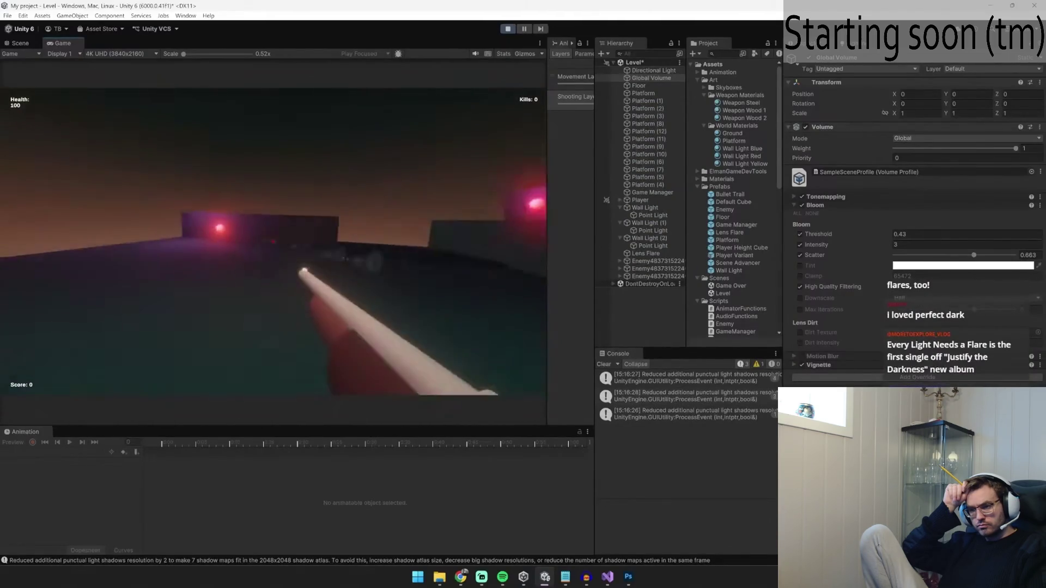
key(ctrl+p)
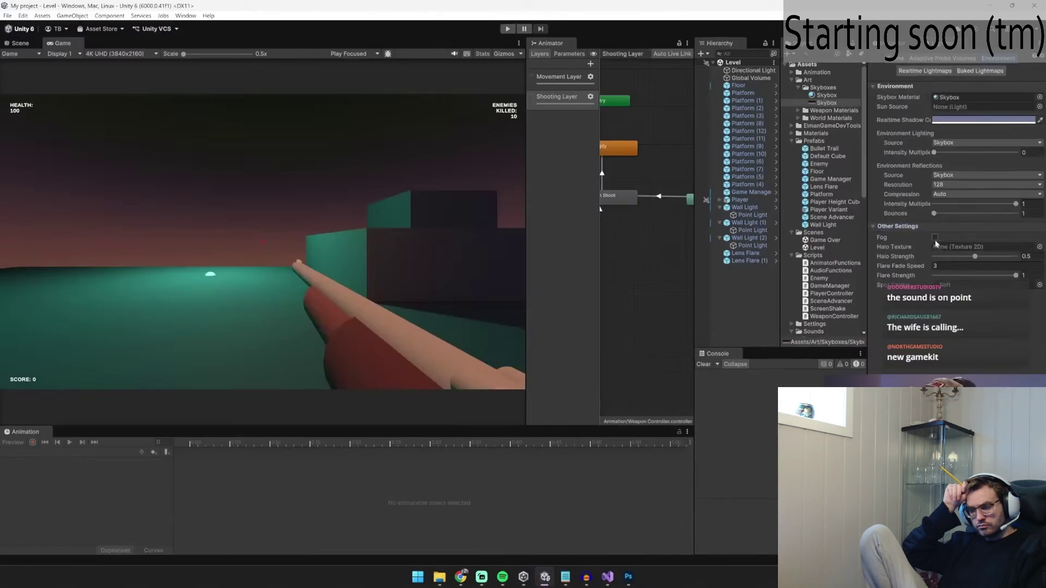
Step: Enable fog at density 0.027, drop an Enemy prefab into the level, and start playing
click(935, 238)
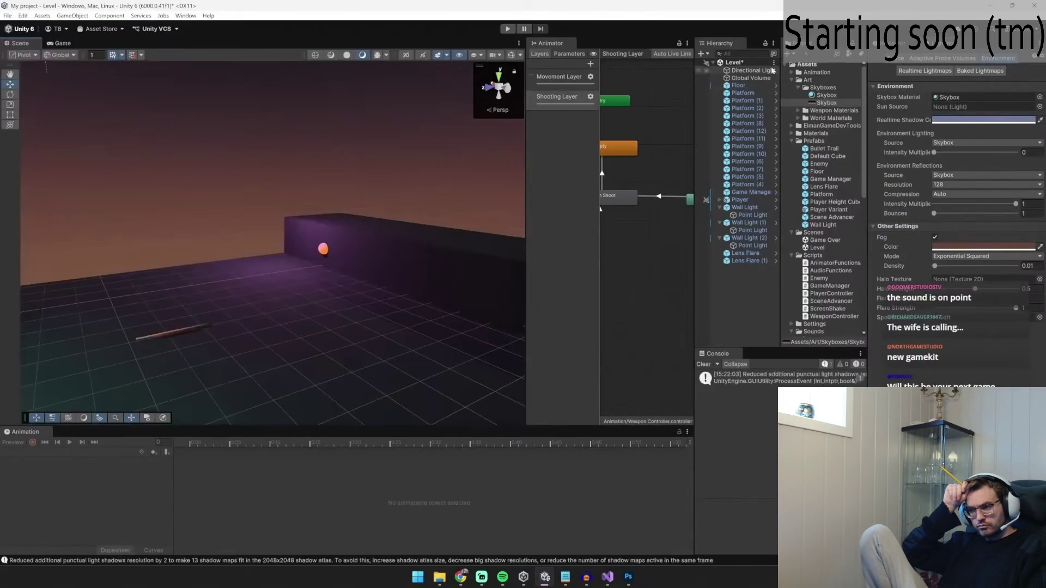
key(ctrl+1)
text(enemy)
mouse_move(806, 81)
mouse_down()
mouse_move(145, 157)
mouse_move(189, 196)
mouse_move(169, 151)
mouse_up()
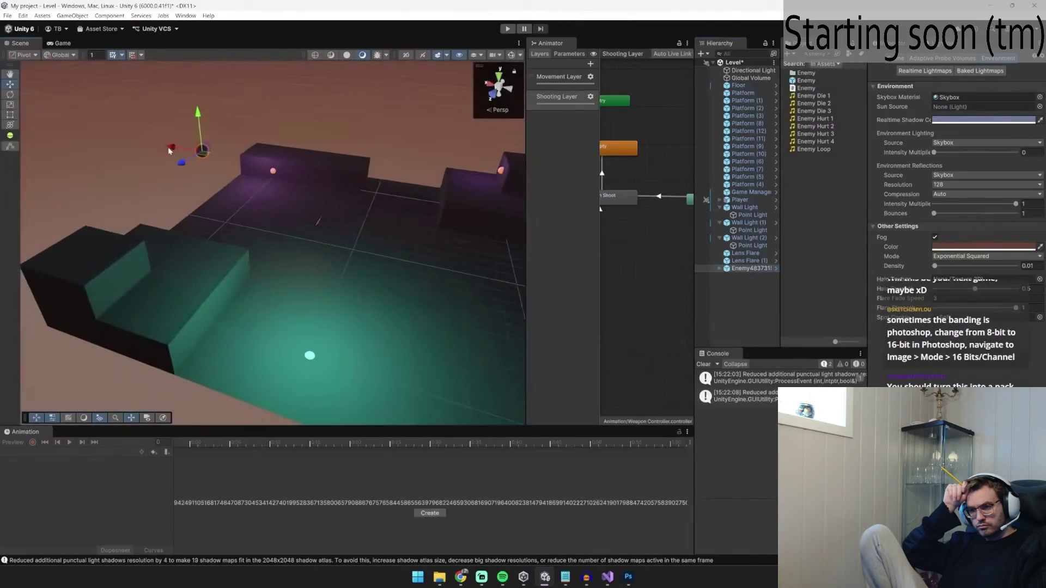
key(f)
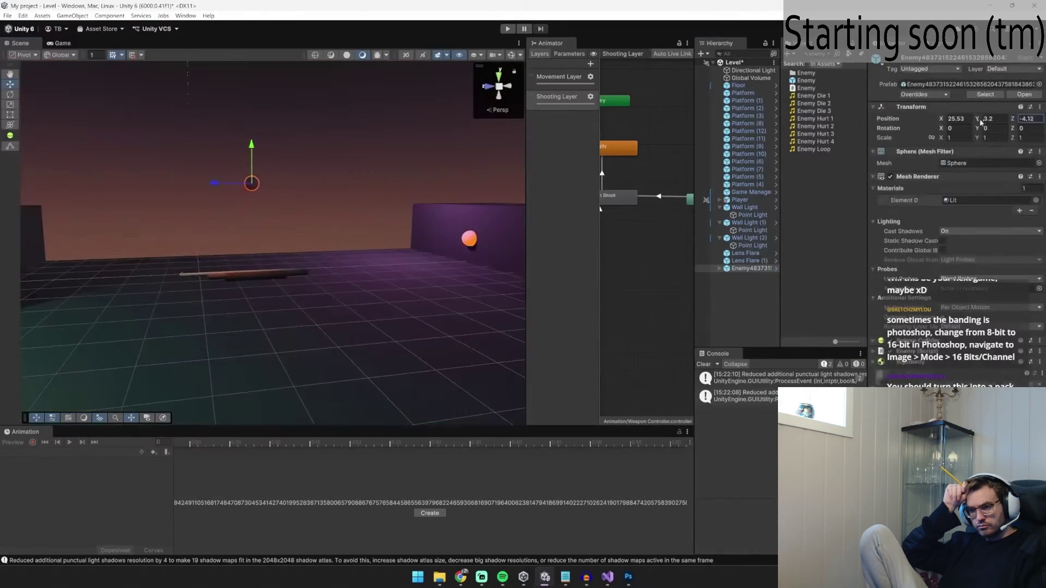
click(925, 43)
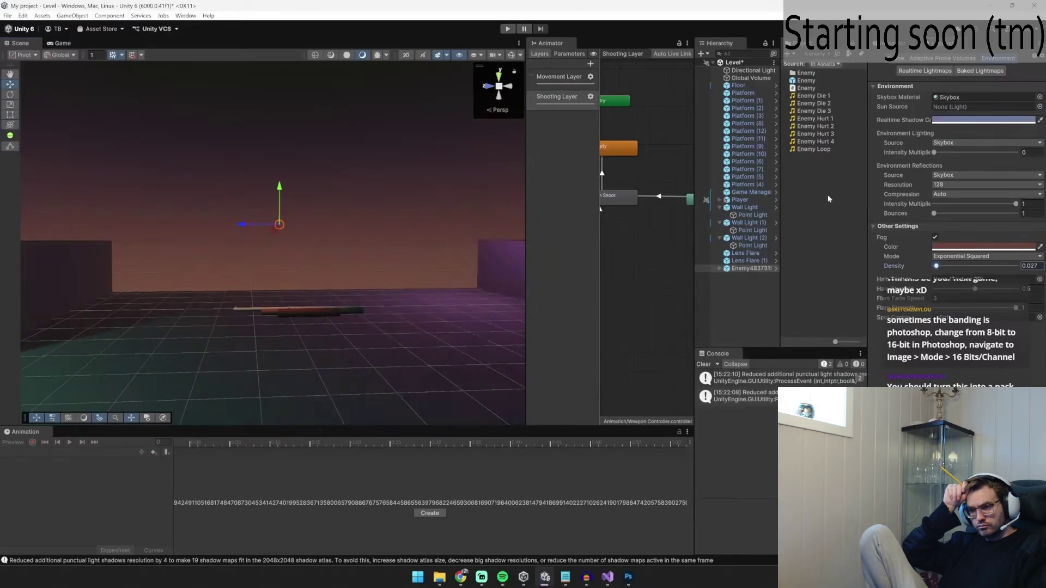
click(511, 32)
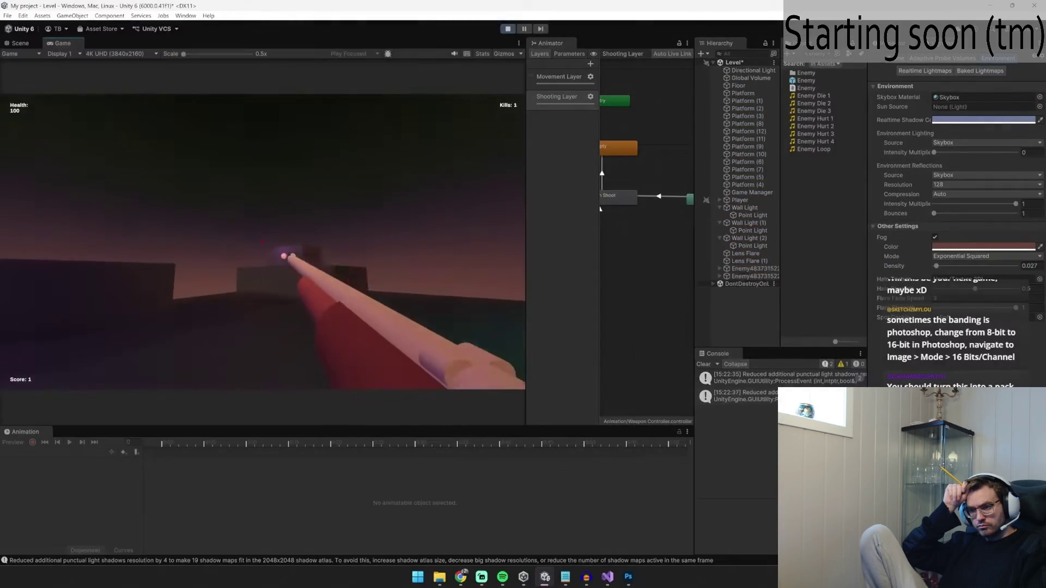
Step: Shoot enemies while moving around the dark block in the foggy playtest
click(262, 241)
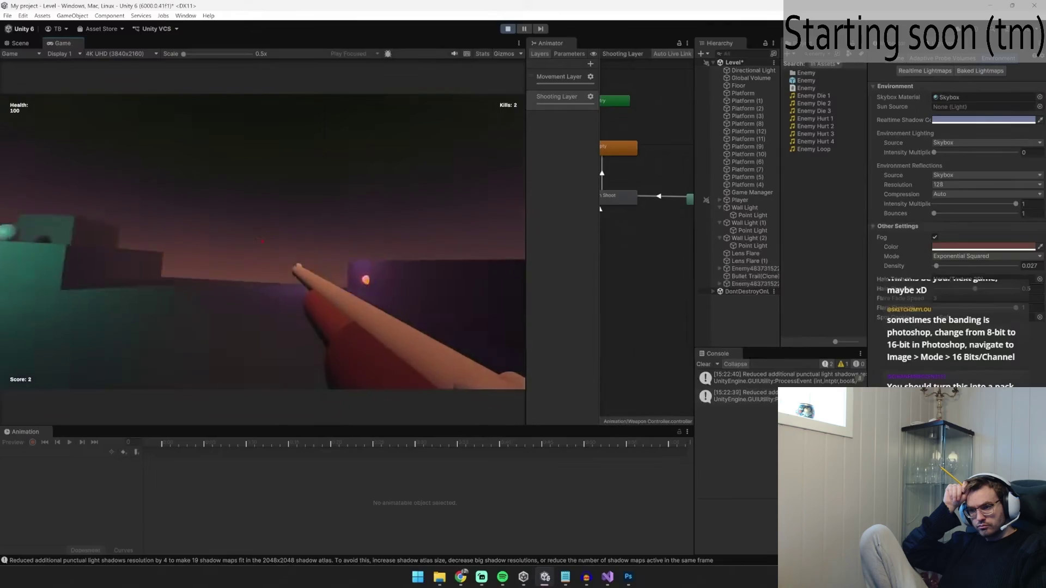
click(262, 241)
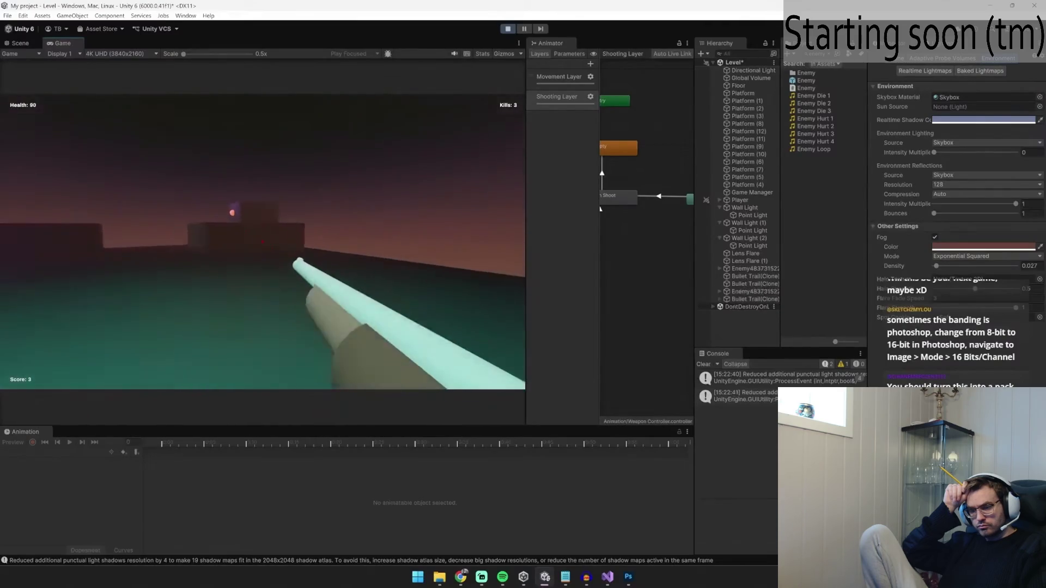
key(w)
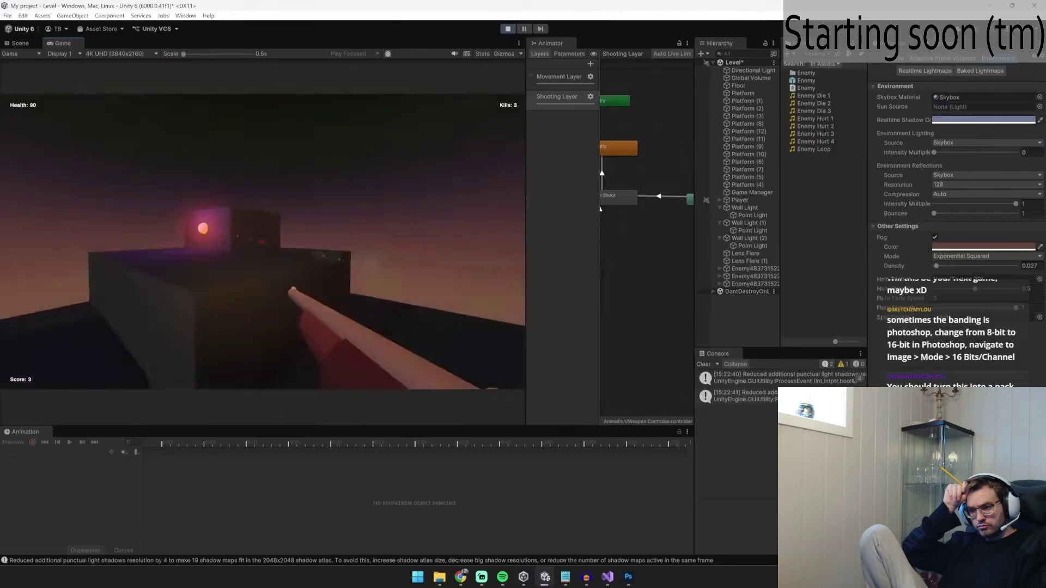
key(w)
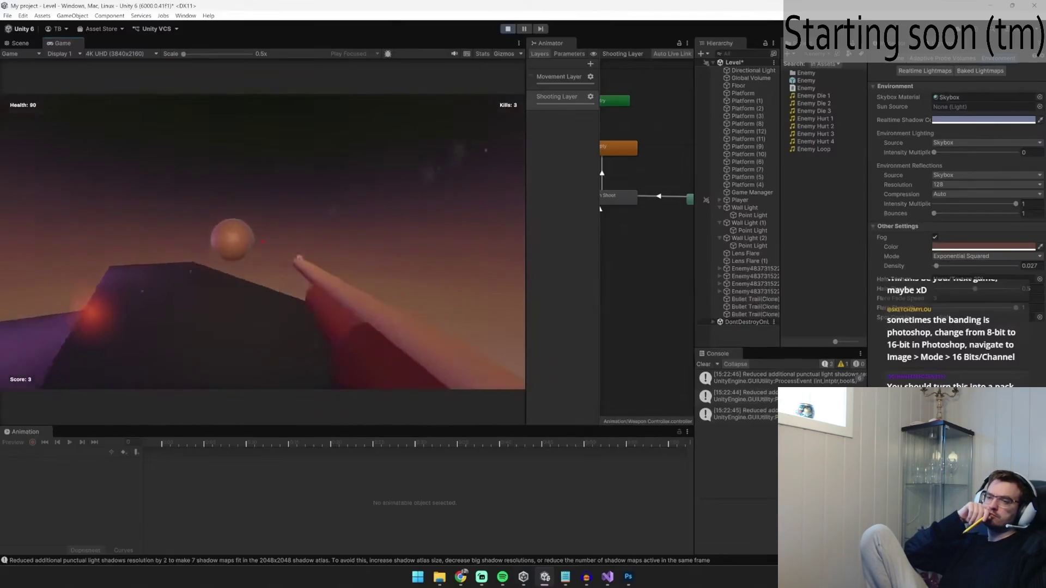
click(262, 241)
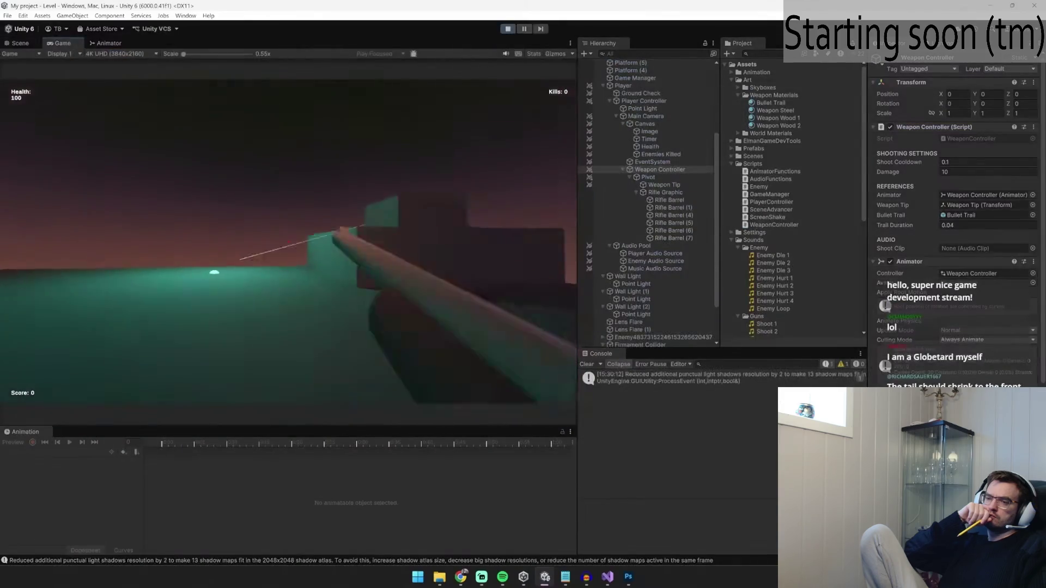
Step: Fire the gun twice to check the bullet trail, then start a new Photoshop document
click(288, 241)
click(288, 241)
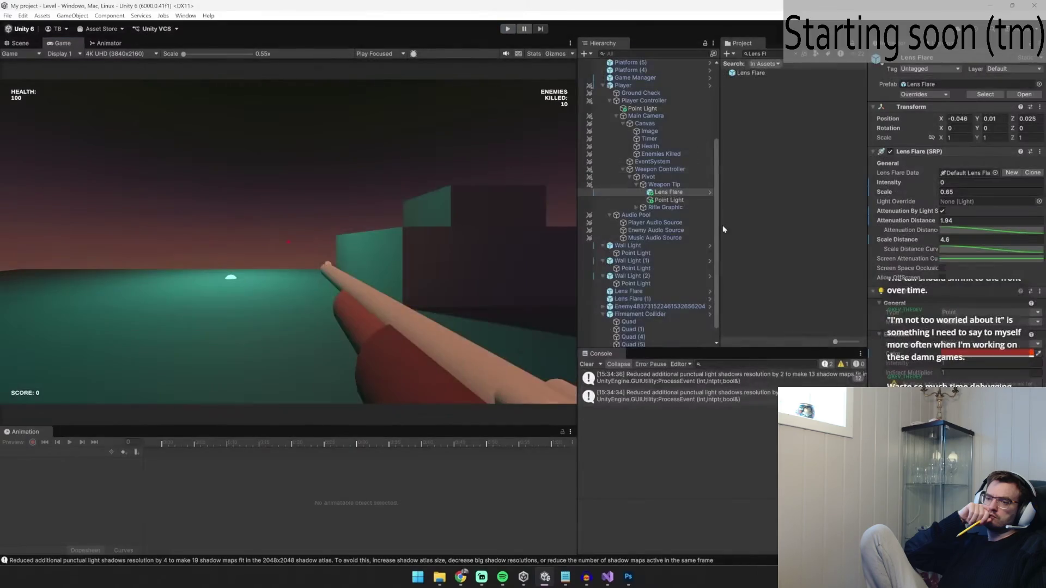
click(628, 576)
key(ctrl+n)
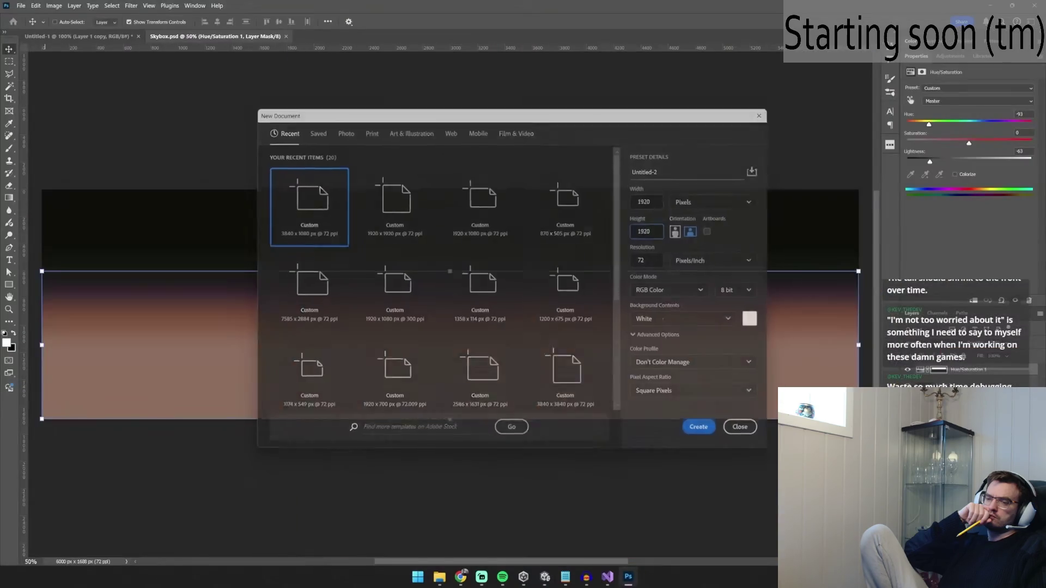
Step: Create the Untitled-2 document at 1920 × 1920 px, 72 pixels/inch, RGB 8 bit
key(Return)
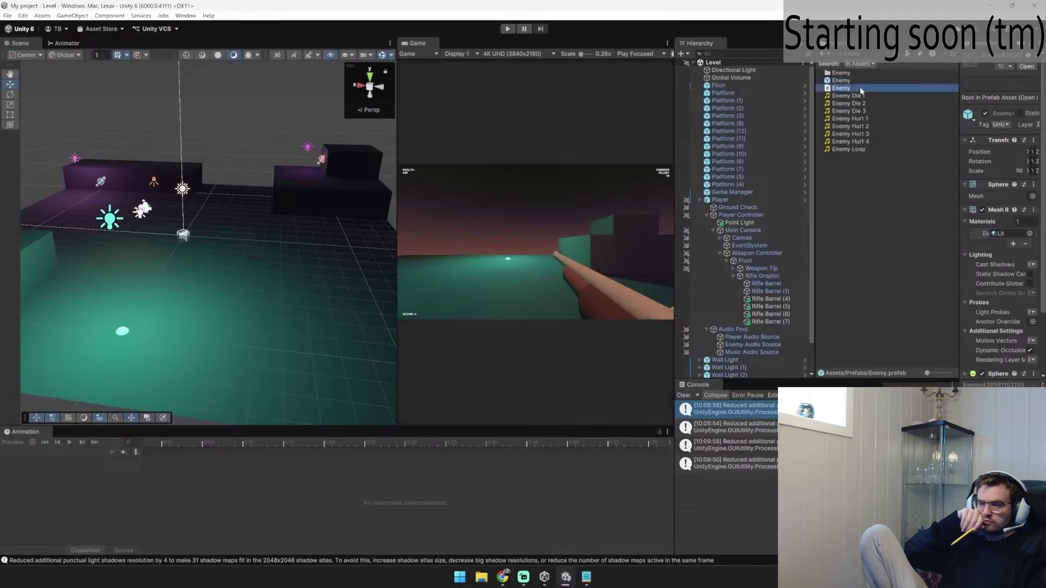
Step: Open the Enemy prefab, widen the panels and search the project for 'trail eff'
double_click(859, 87)
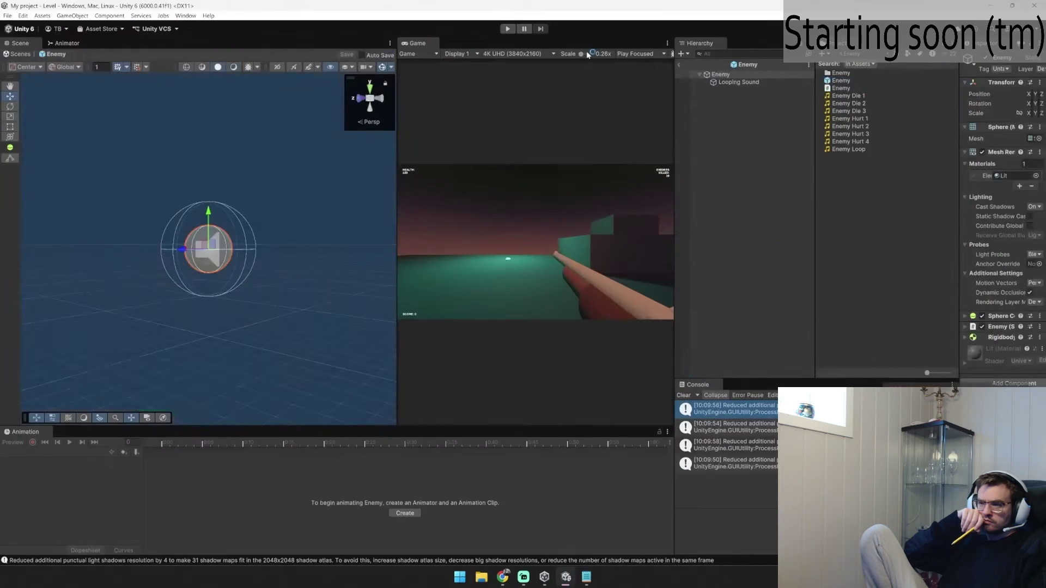
drag(674, 135, 524, 135)
text(trail eff)
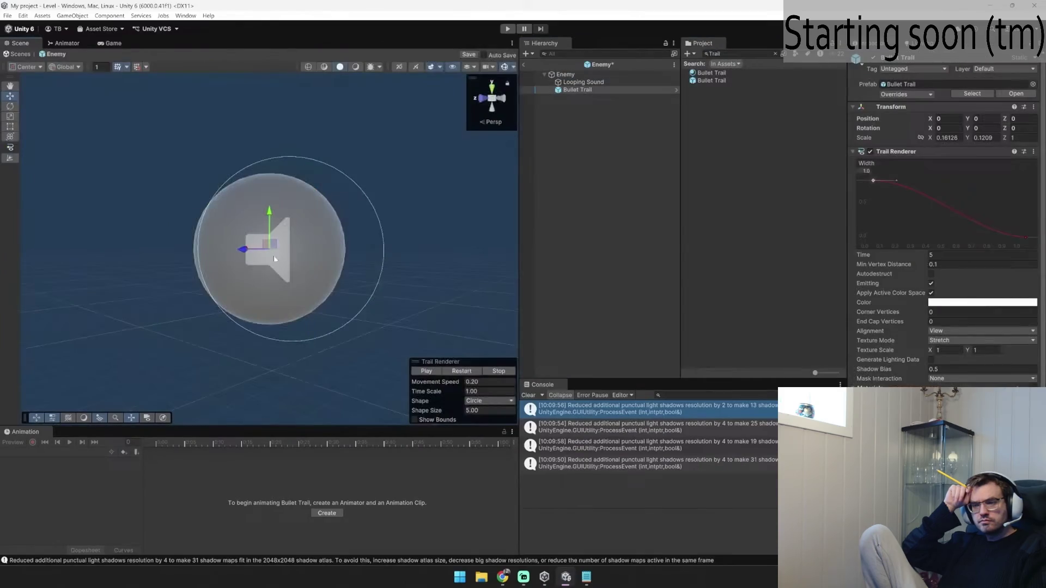
Step: Place the Bullet Trail in the Enemy prefab, taper its width curve to zero, and playtest
drag(275, 259, 333, 294)
mouse_move(218, 210)
mouse_down()
mouse_move(476, 227)
mouse_move(350, 228)
mouse_up()
key(ctrl+z)
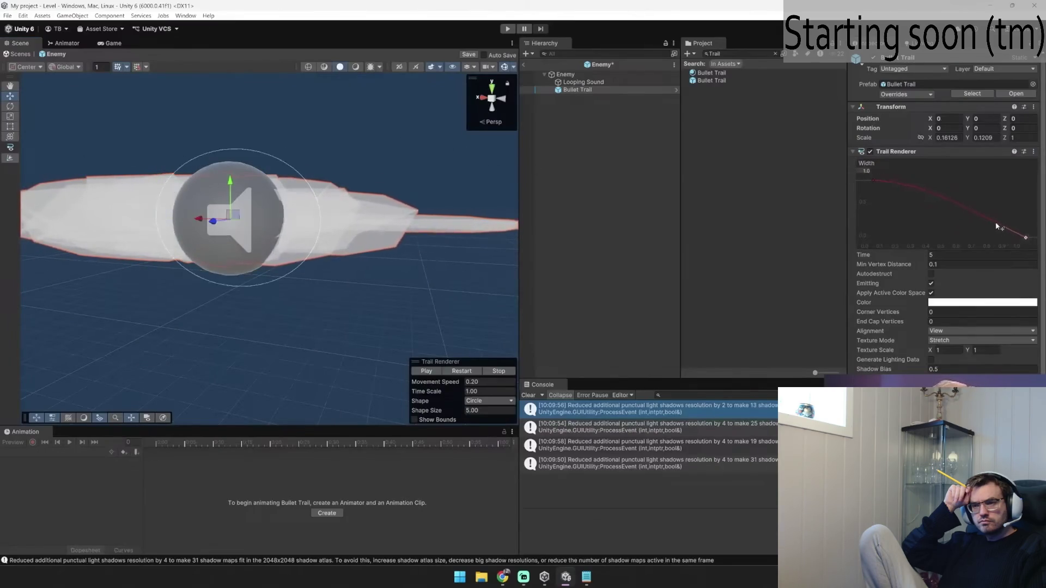
click(873, 180)
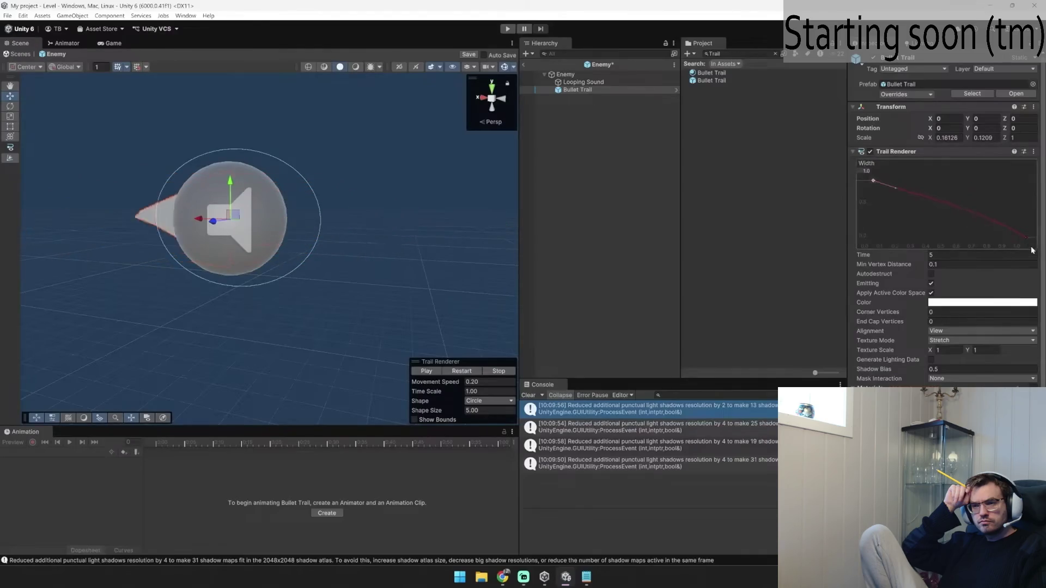
key(ctrl+p)
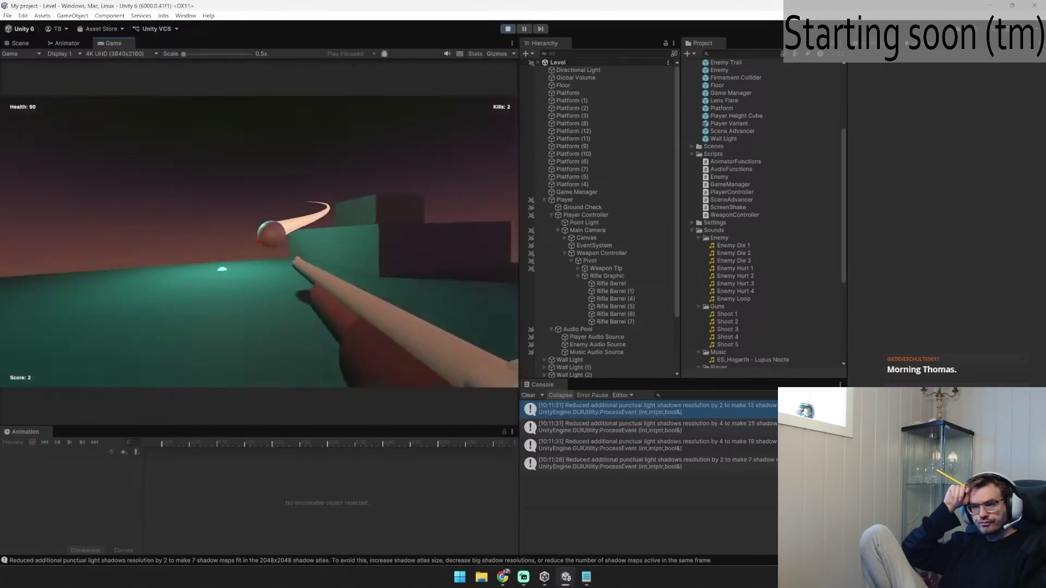
Step: Exit Play mode to return to editing the level in the Scene view
key(ctrl+p)
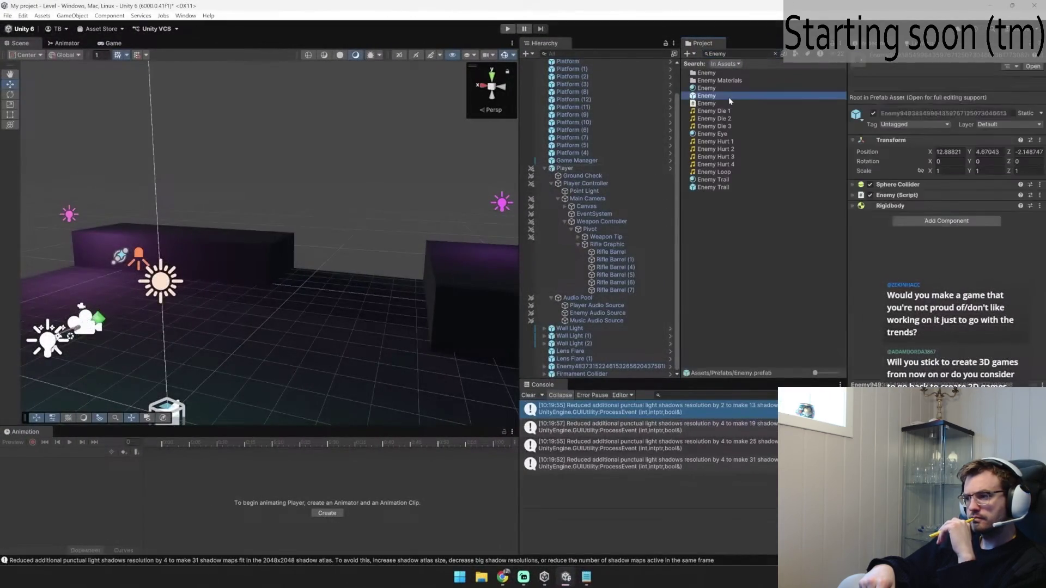
Step: Open the Enemy prefab, inspect its Graphic part, then play-test the level
double_click(706, 96)
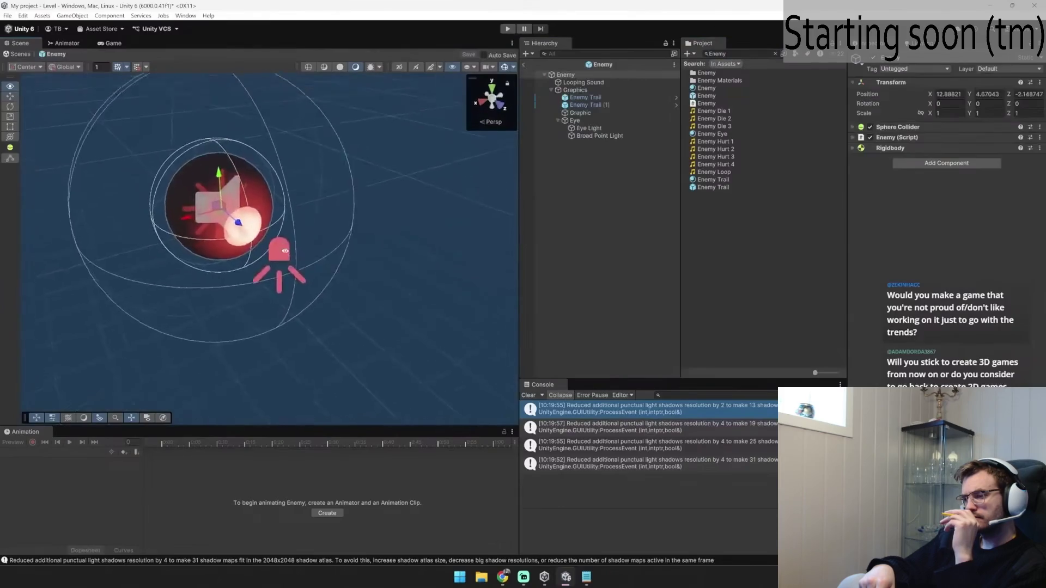
double_click(580, 113)
scroll(925, 272, down, 5)
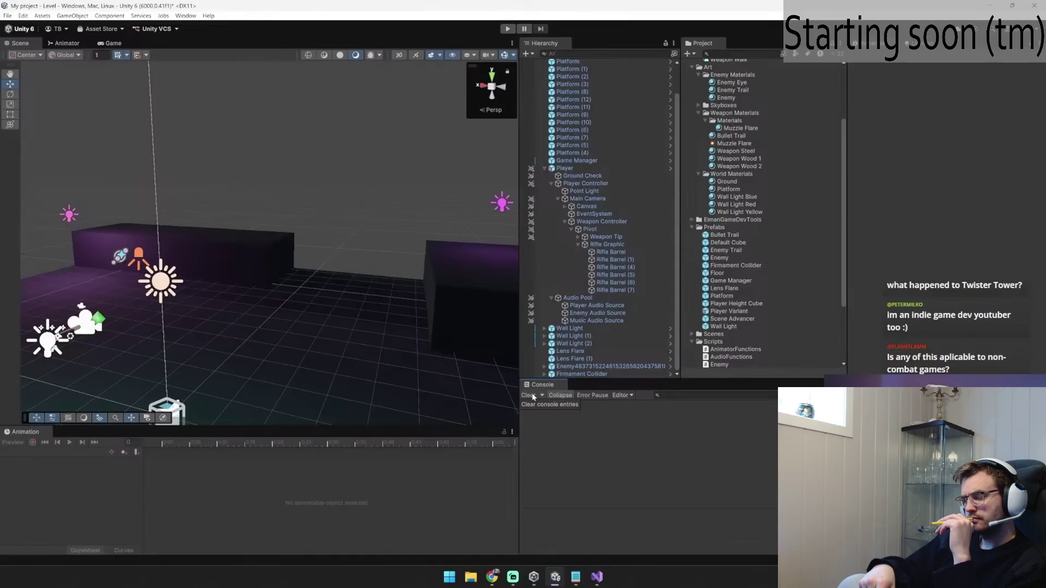
click(507, 28)
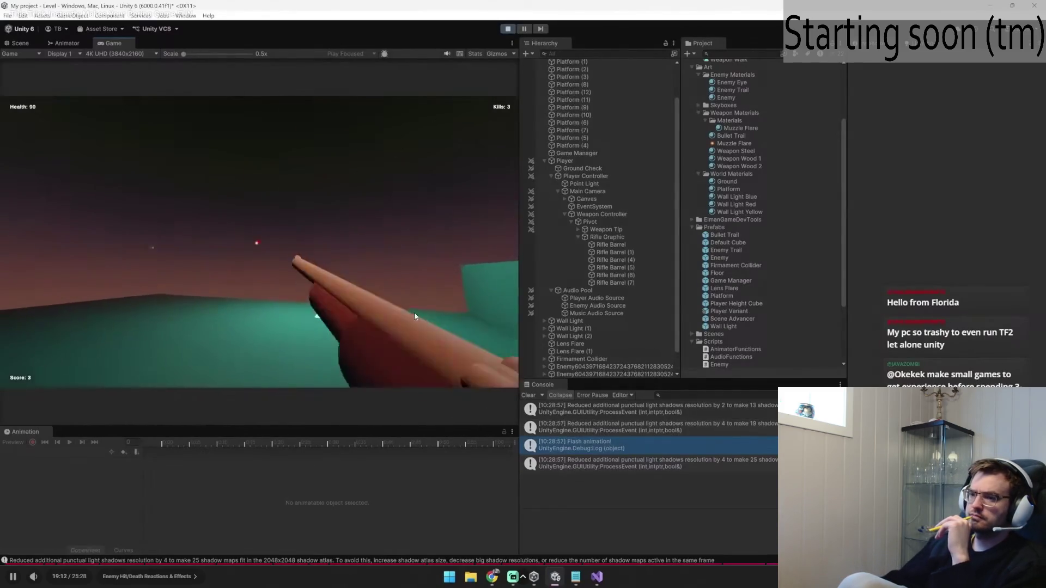
Step: Pause the tutorial video, leave fullscreen and switch to the OneNote game-feel notes
click(349, 258)
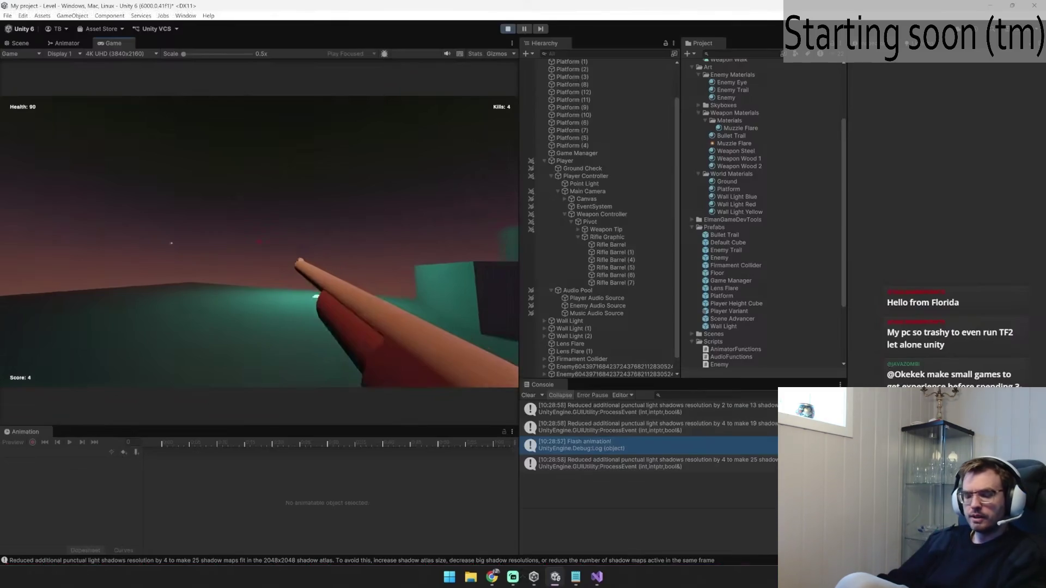
key(Escape)
key(alt+Tab)
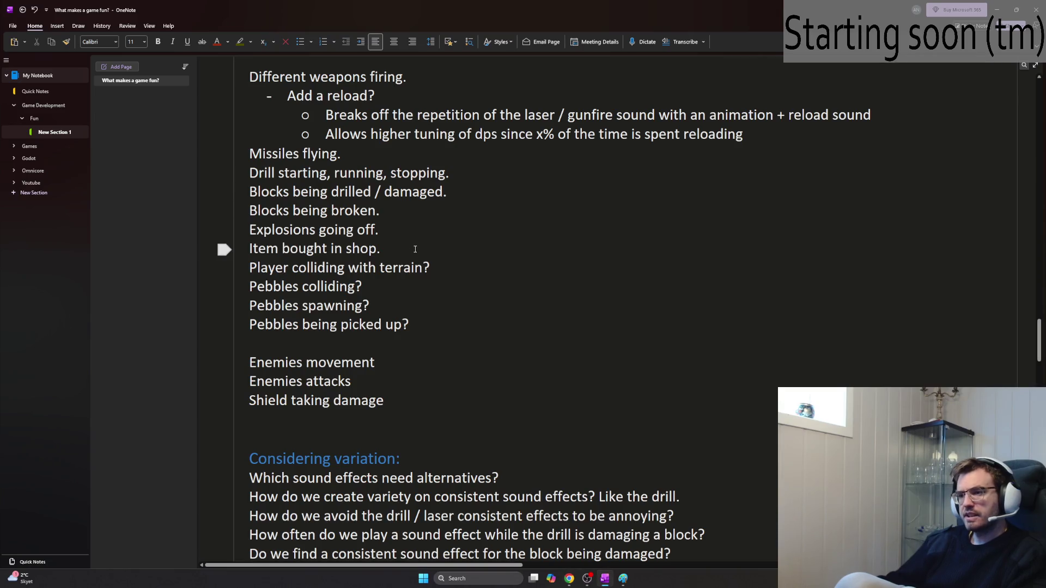
Step: Scroll to the top of the notes and follow the Reactive Animations link
scroll(418, 289, down, 2)
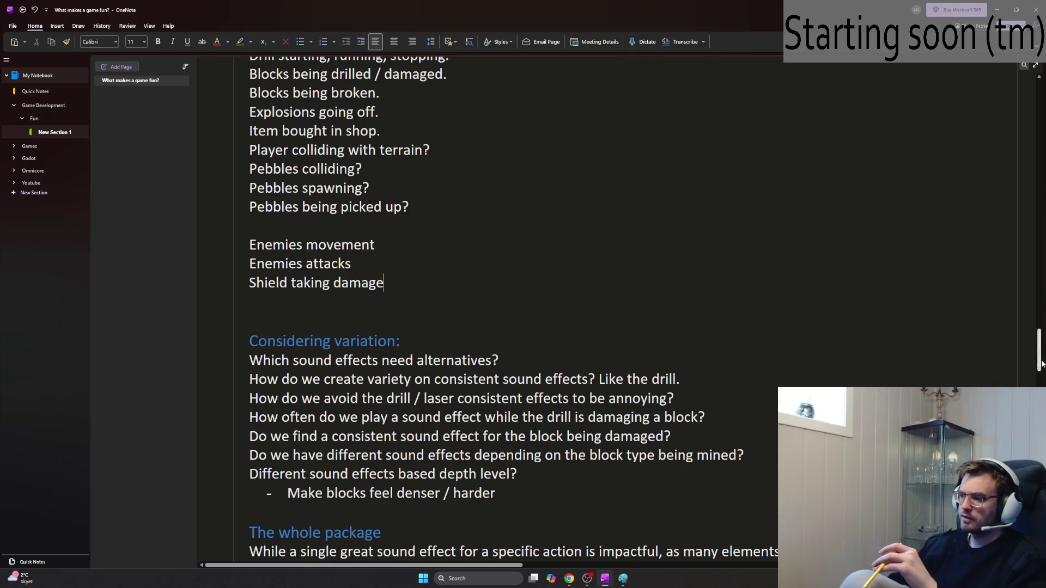
drag(1041, 364, 1036, 103)
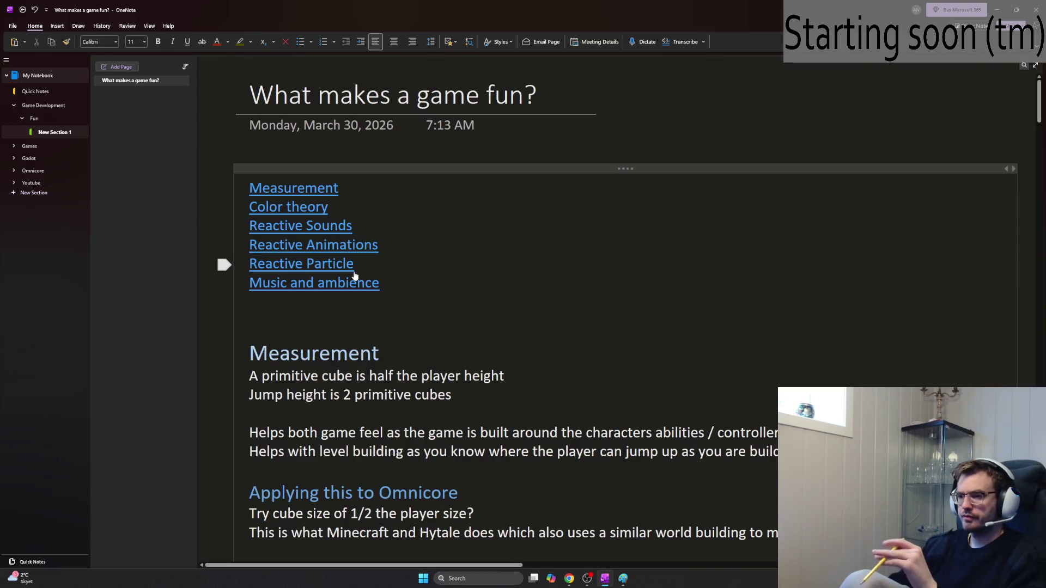
click(356, 245)
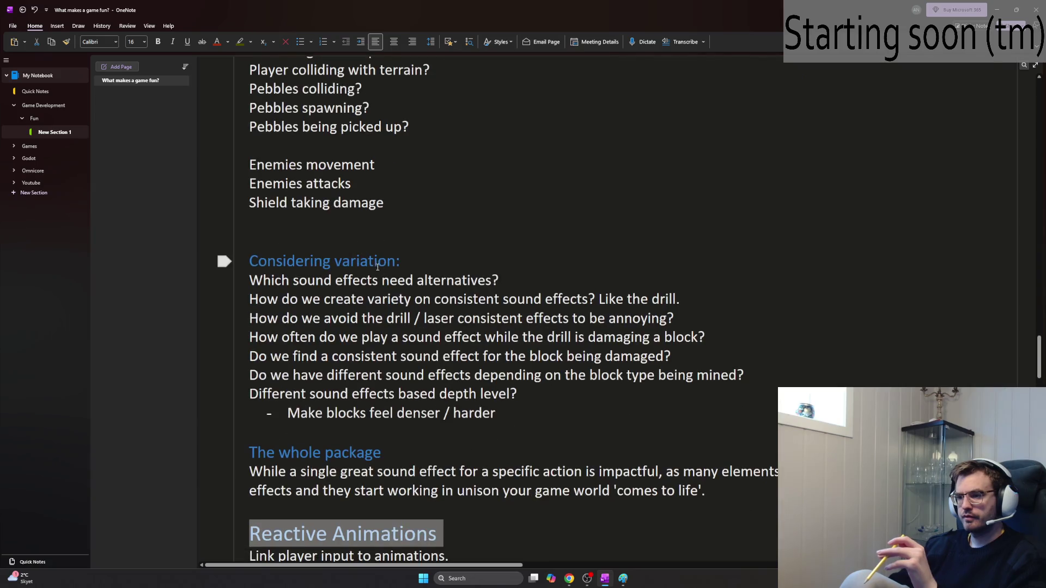
Step: Scroll down to the 'Applying this to Omnicore' notes on enemies taking damage
scroll(377, 267, down, 4)
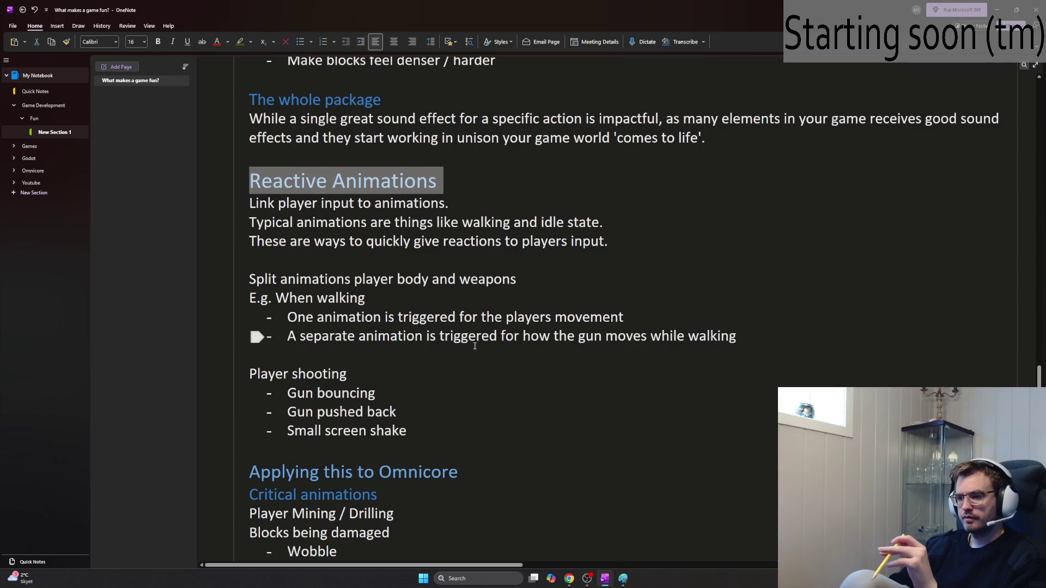
scroll(497, 398, down, 5)
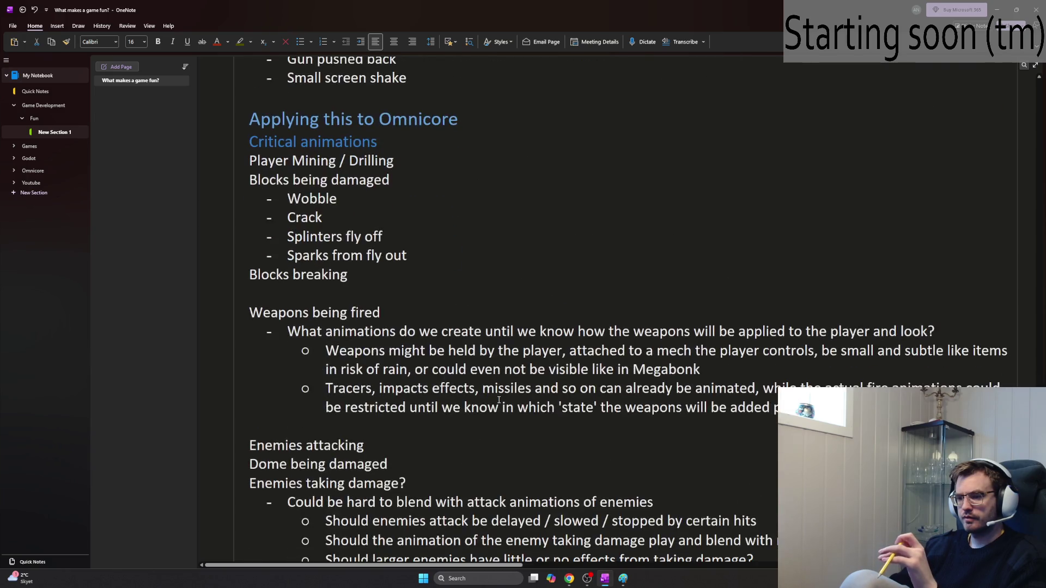
scroll(498, 396, down, 6)
scroll(490, 382, up, 4)
scroll(486, 374, up, 2)
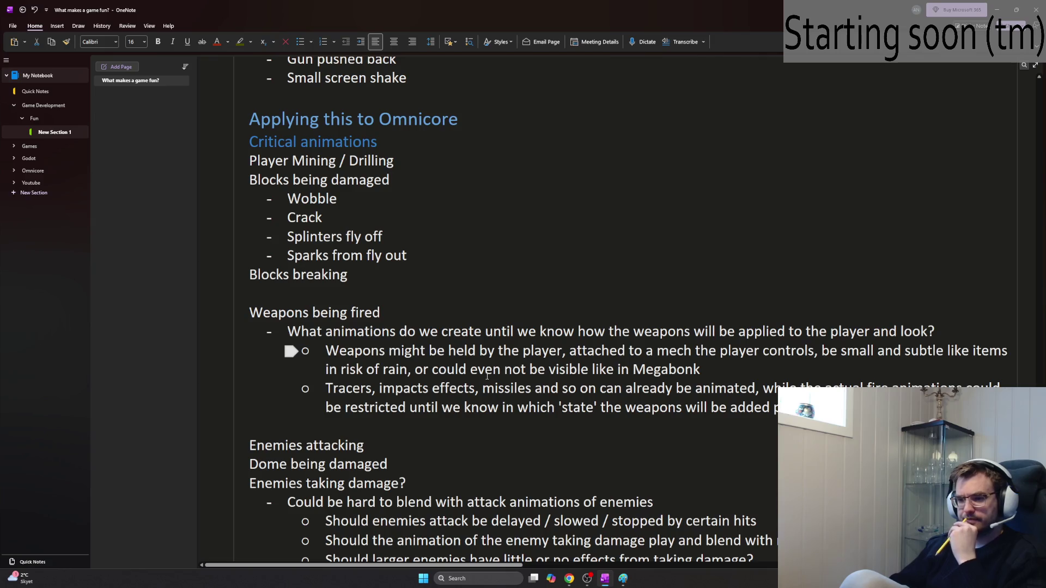
scroll(487, 375, down, 4)
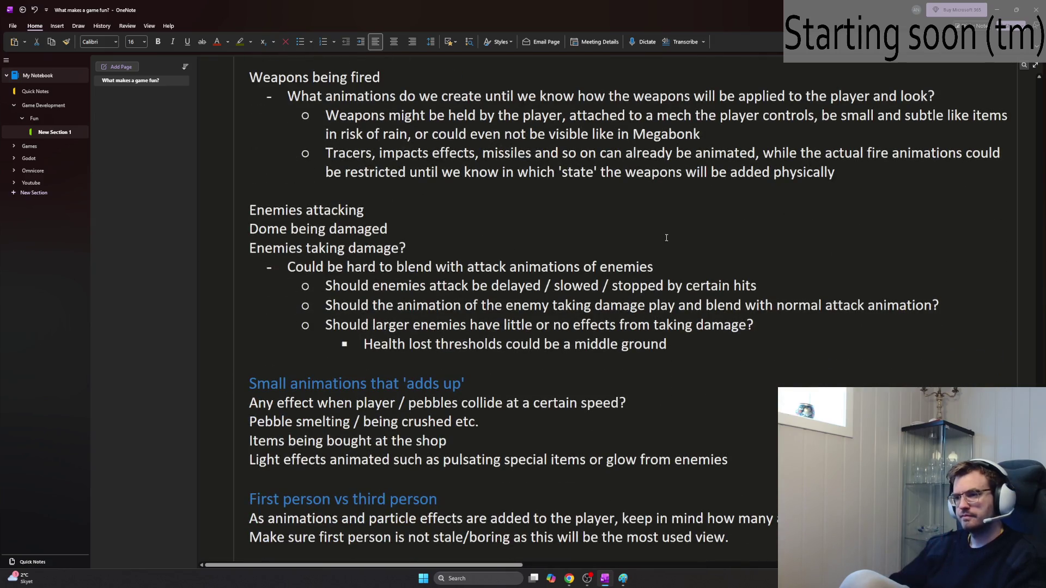
scroll(678, 247, up, 4)
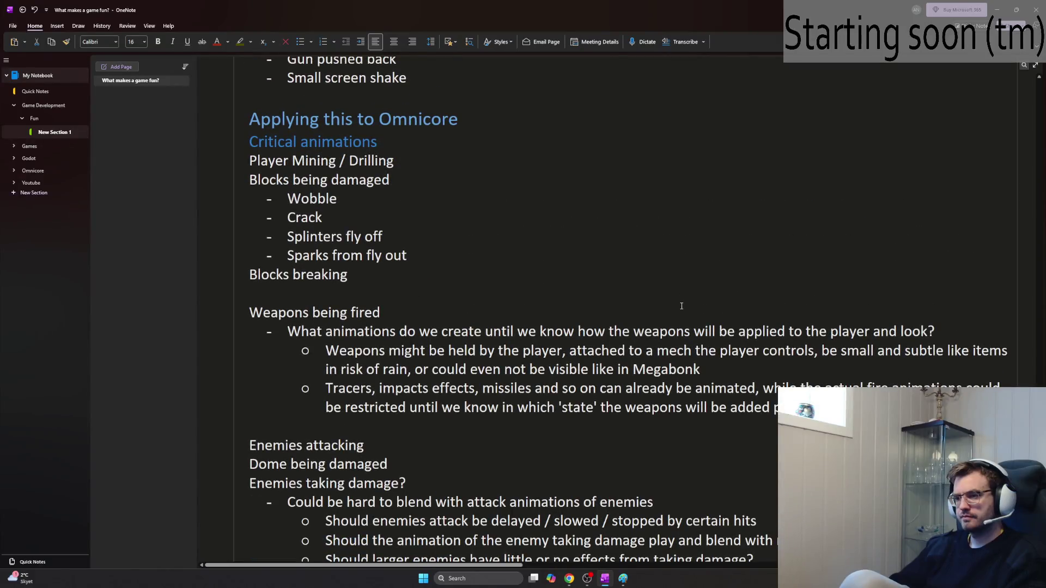
scroll(678, 315, down, 2)
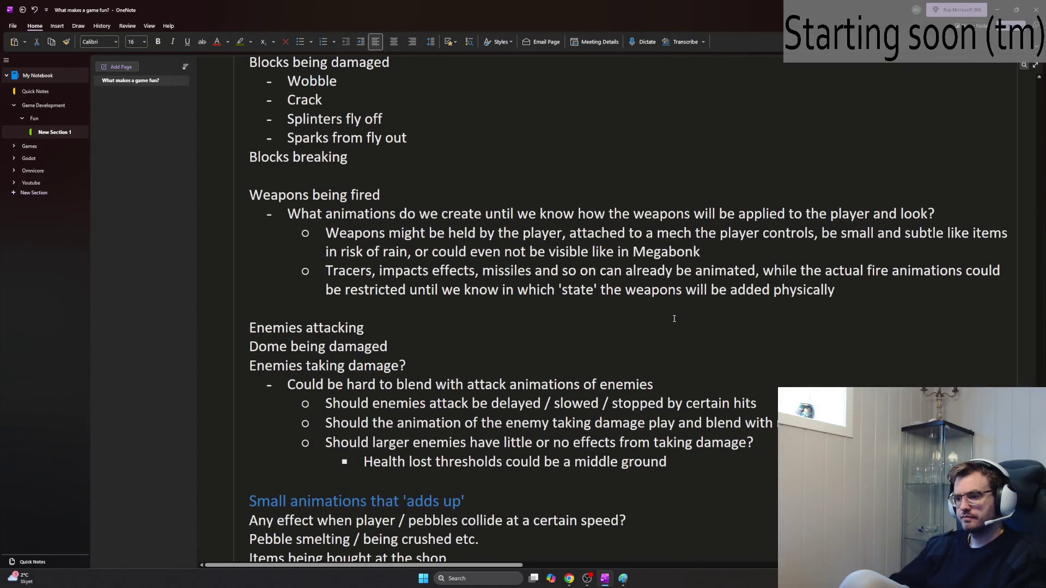
scroll(674, 318, down, 2)
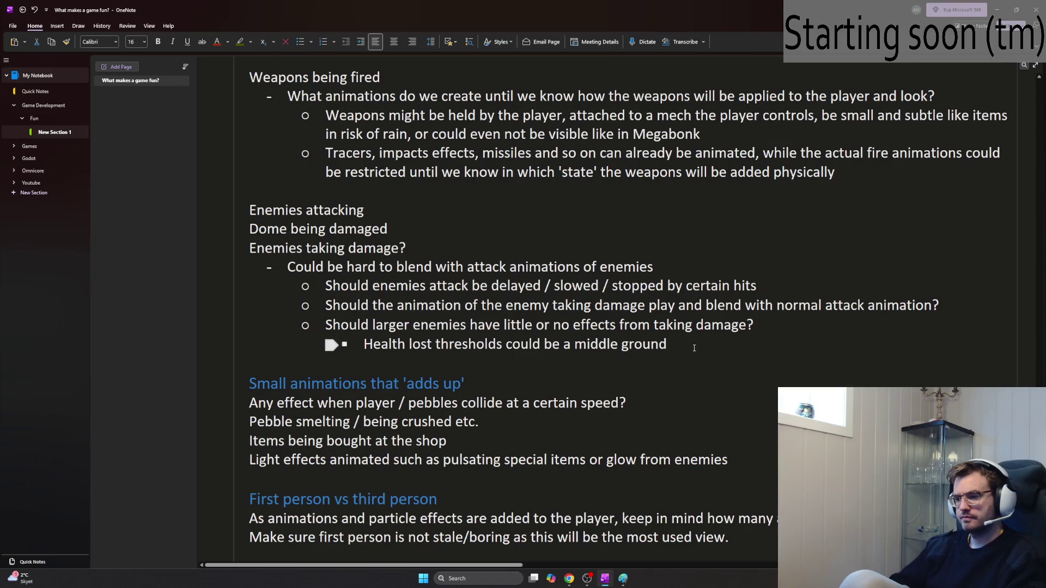
Step: Below 'Health lost thresholds', add a 'Player hitting an enemy' heading with an 'Enemy flashing?' item
click(738, 340)
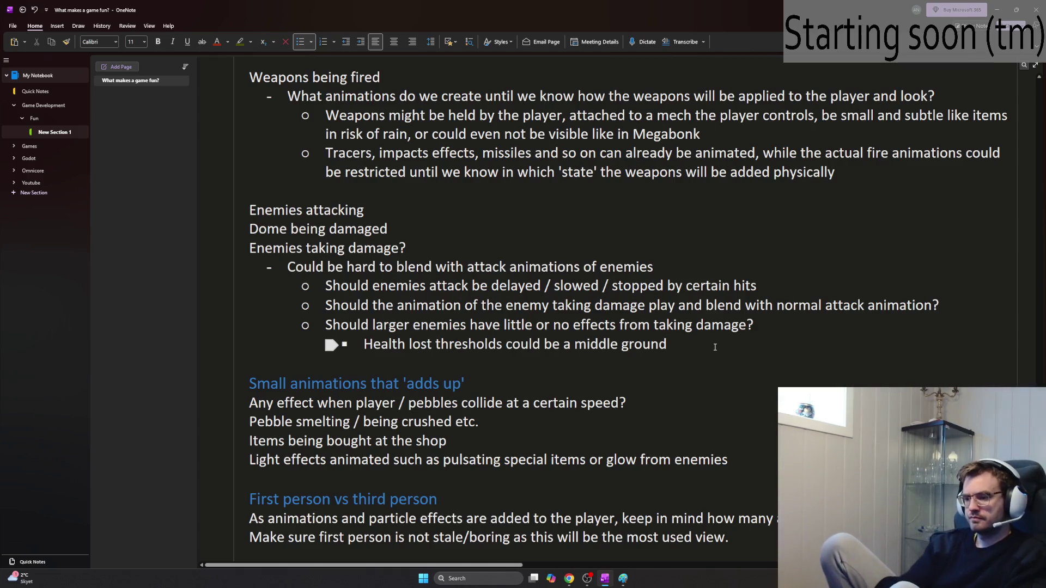
key(Return)
key(BackSpace)
key(BackSpace)
key(BackSpace)
key(Return)
text(Player hitting an enemy)
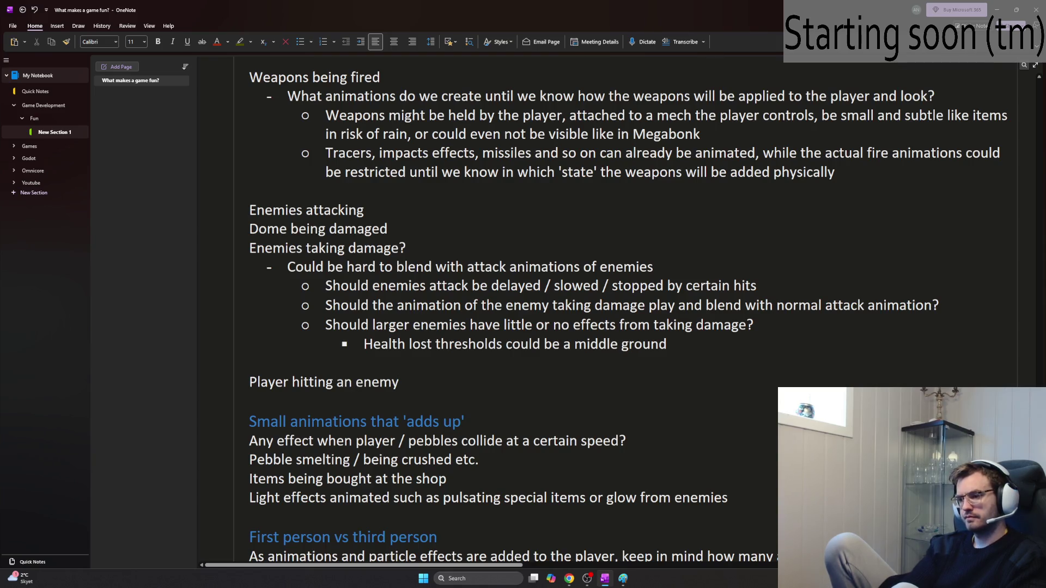
key(Return)
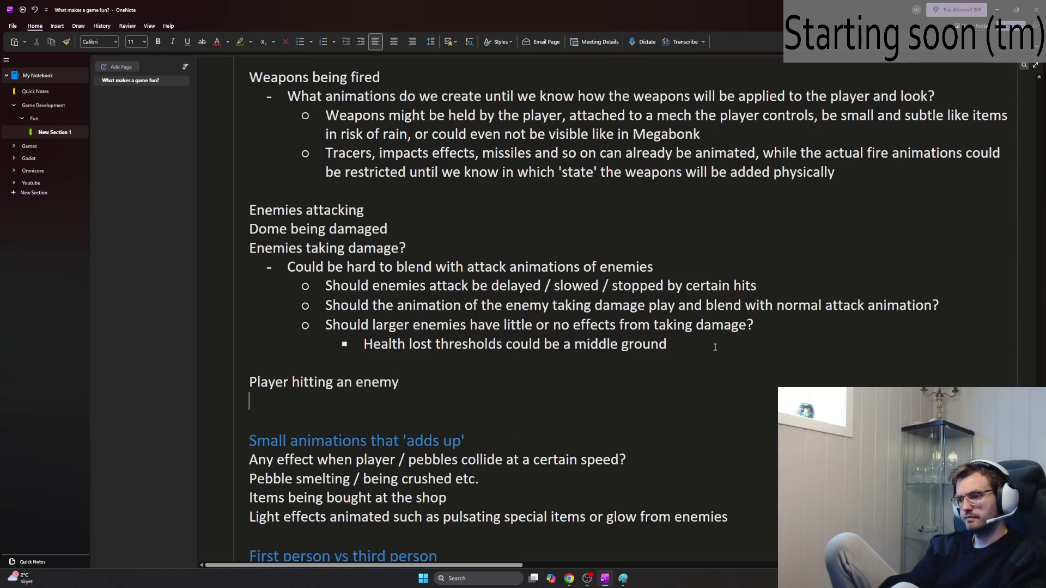
text(- Ene)
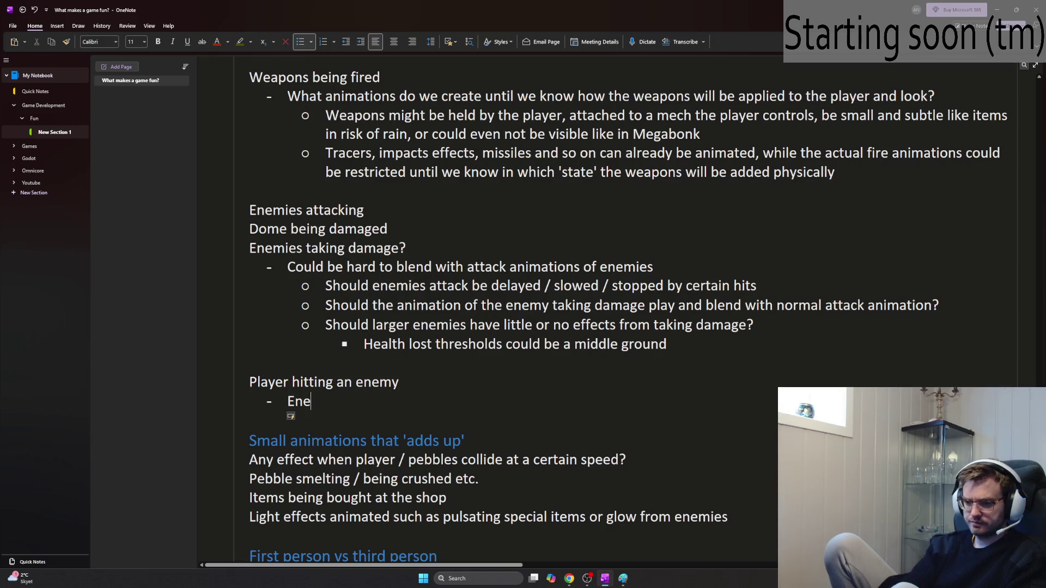
text(?)
Step: Add the 'Hit marker around the crosshair?' idea, then resume the YouTube tutorial at 19:13
key(Return)
text(E)
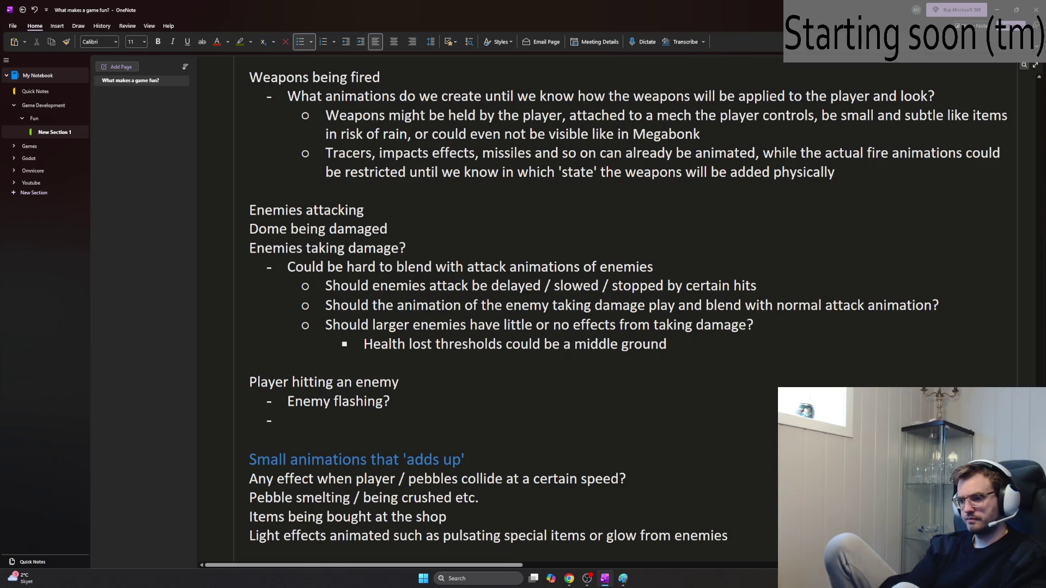
text(it marker around the scop)
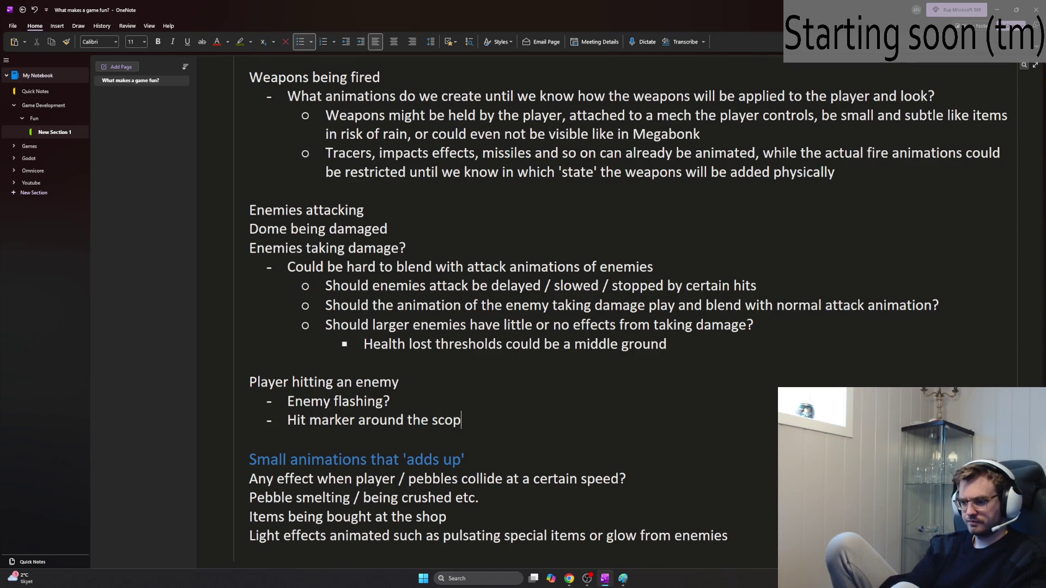
text(e?)
key(Return)
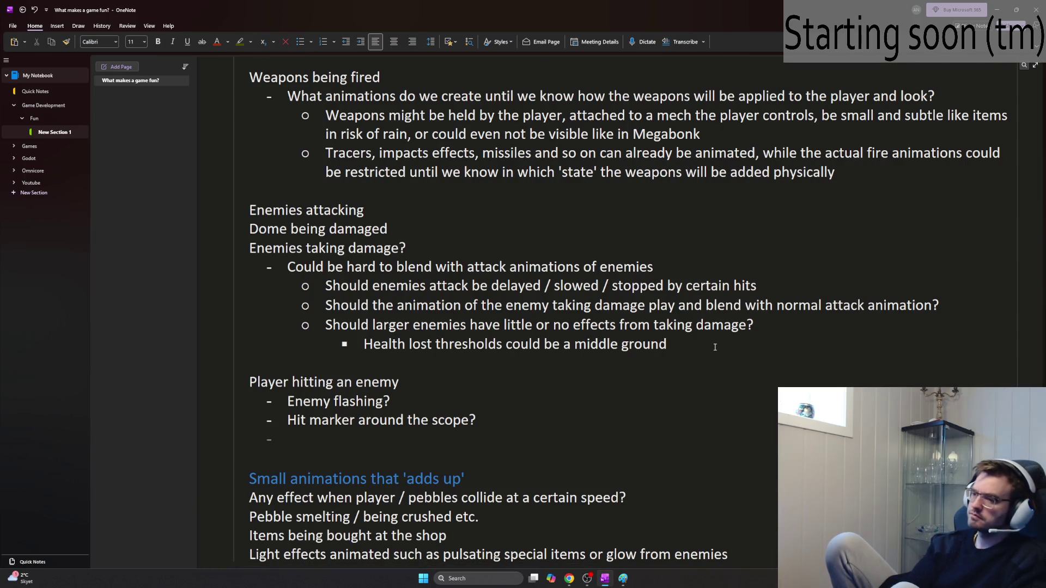
key(BackSpace)
text(crosshai)
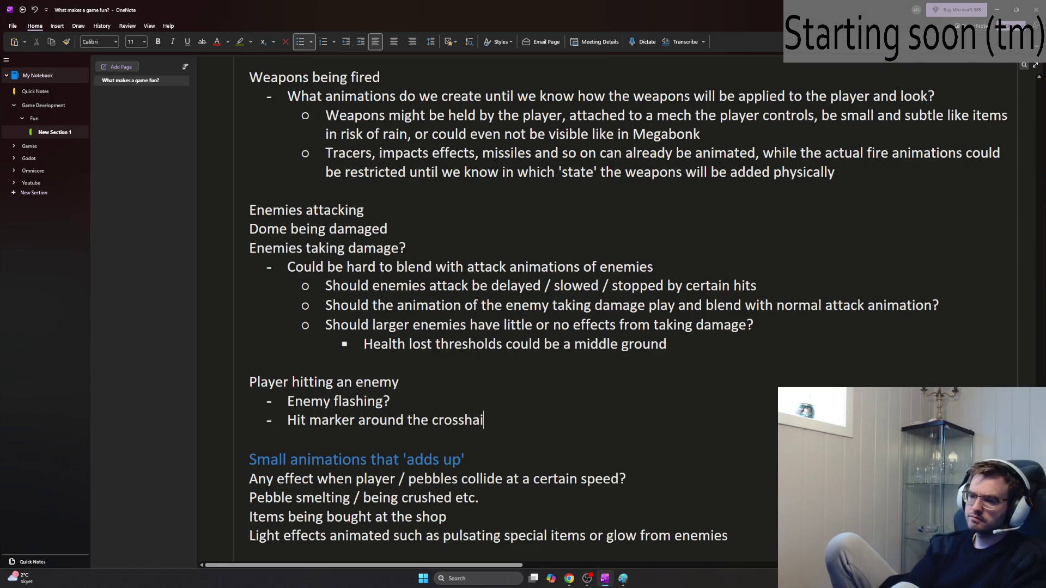
text(r?)
key(Return)
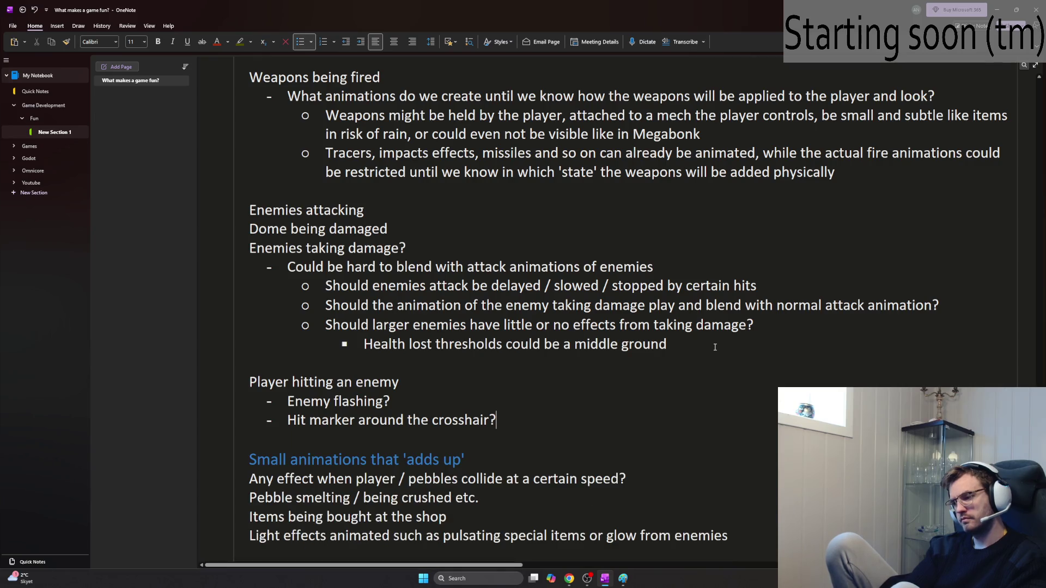
key(alt+Tab)
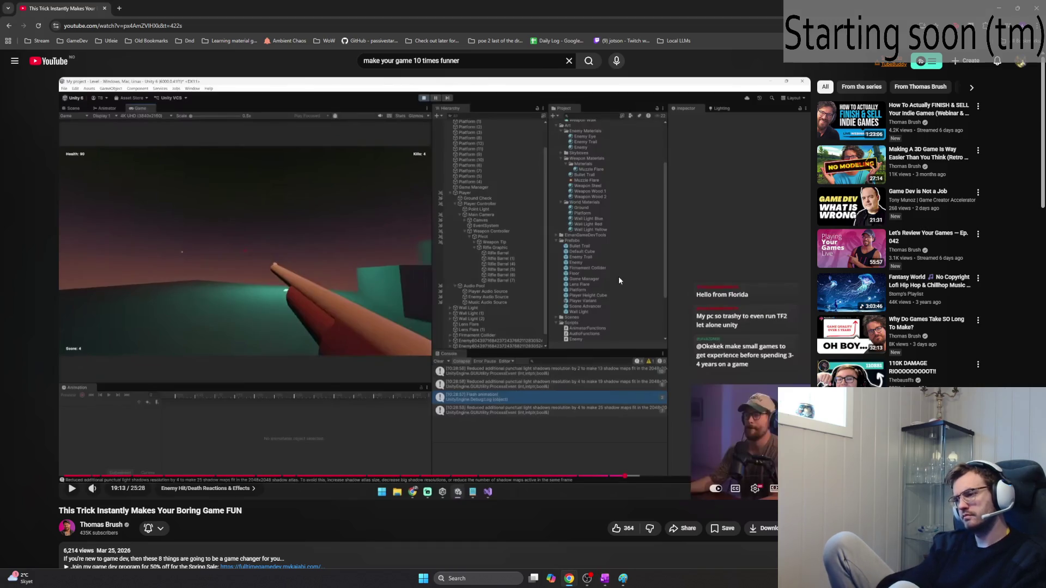
click(611, 273)
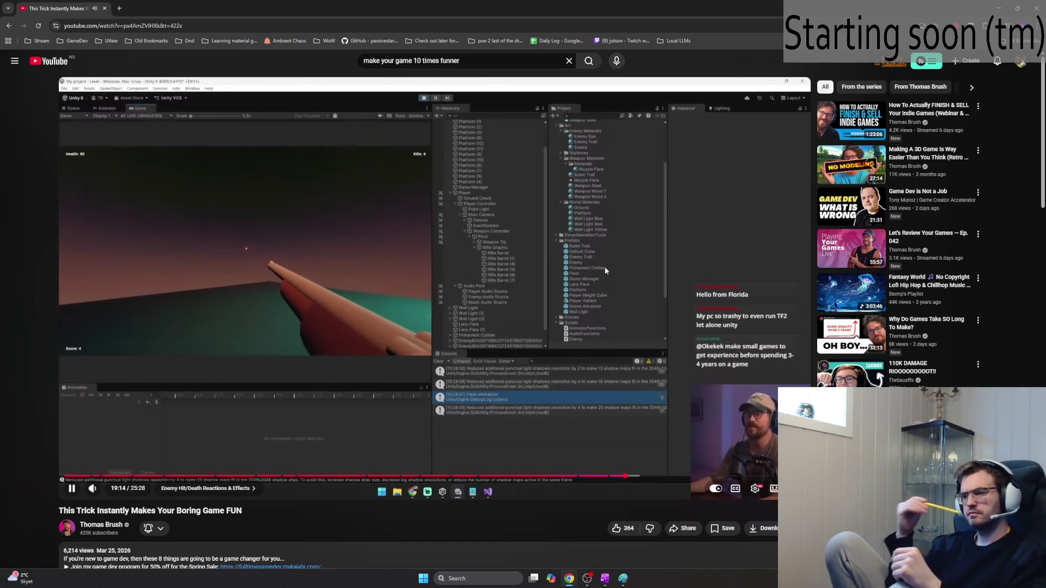
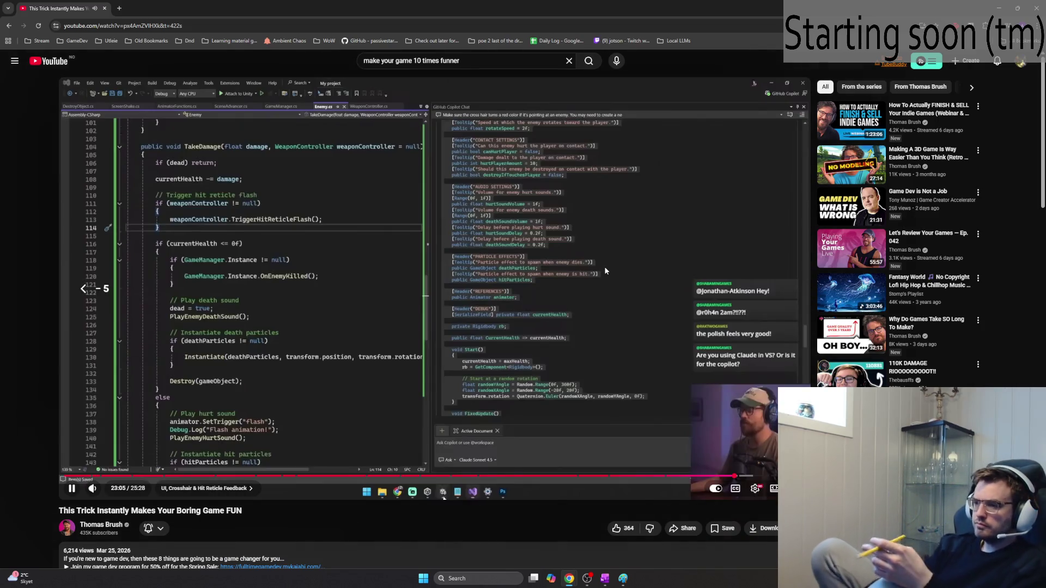
Step: Rewind the YouTube tutorial a few seconds, pause it, and switch to the OneNote notes
key(Left)
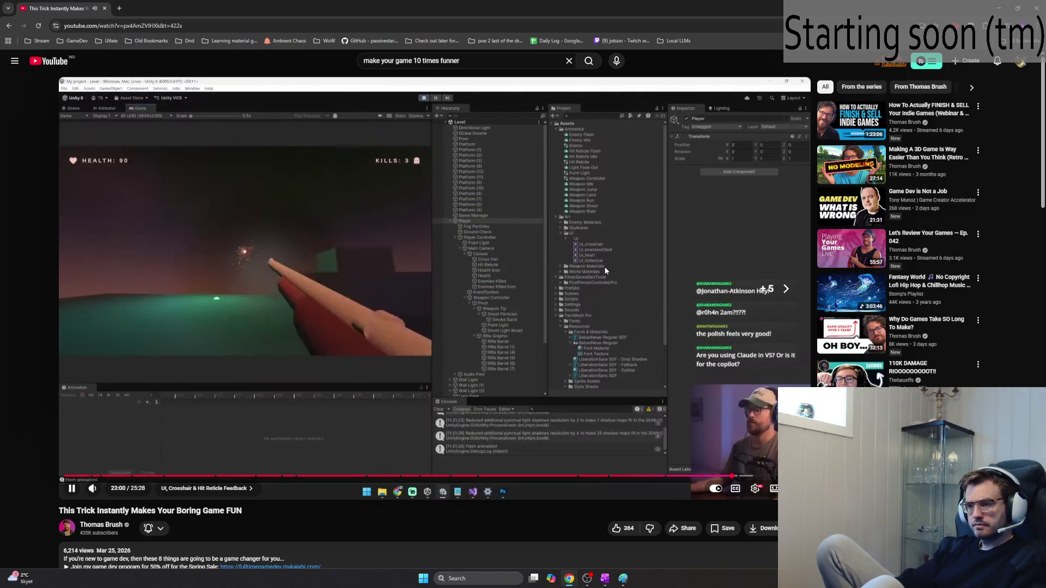
click(605, 270)
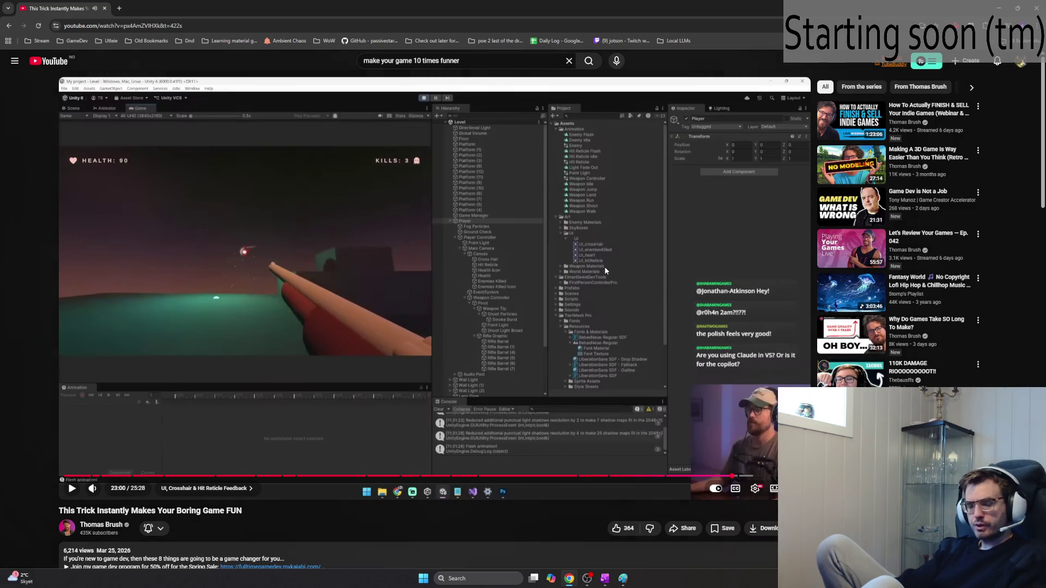
key(alt+Tab)
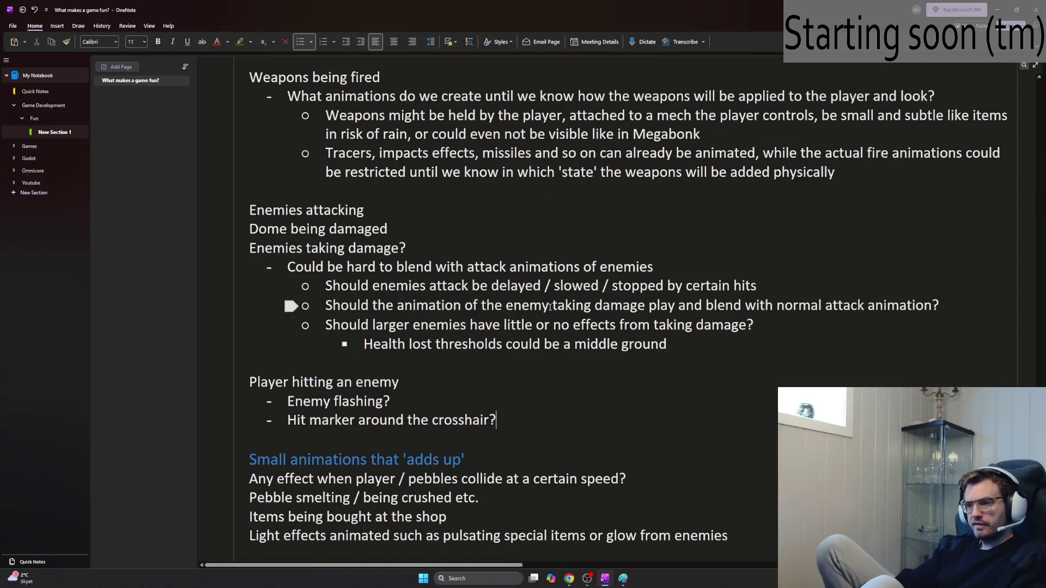
Step: Below 'Small screen shake', add a player aiming line noting the crosshair turns red on enemies
scroll(550, 307, up, 15)
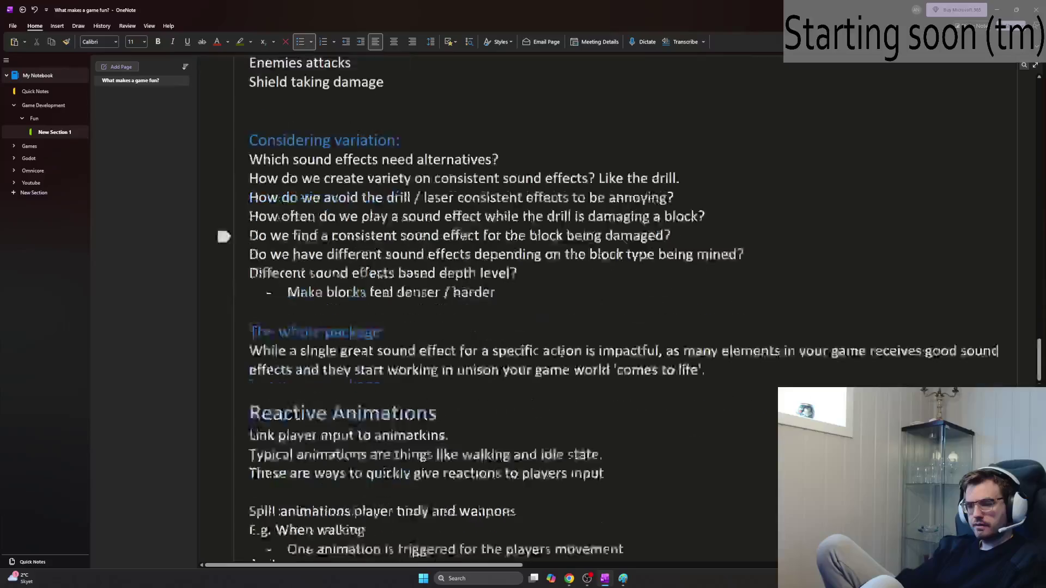
scroll(553, 340, down, 4)
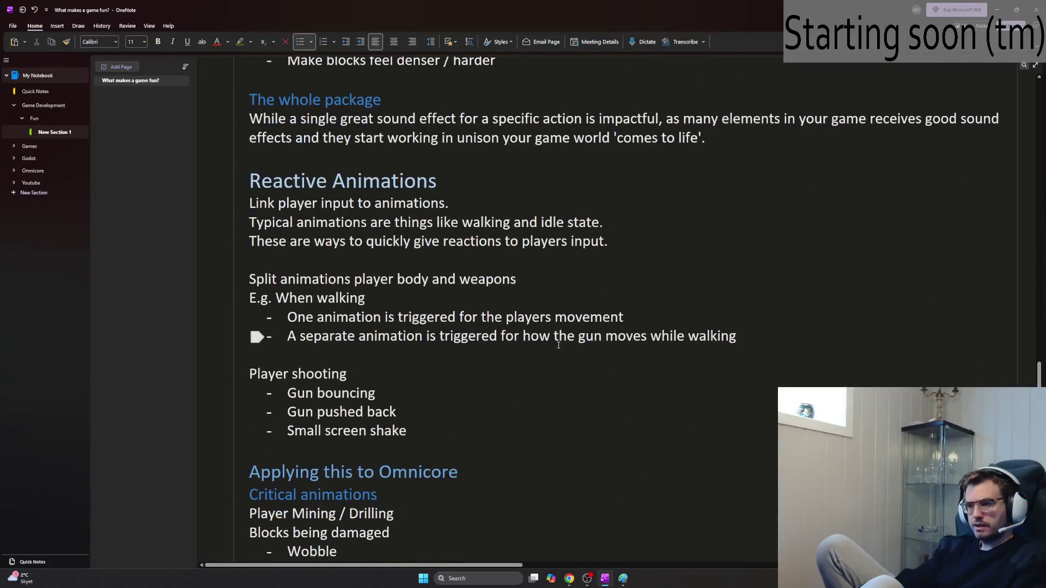
click(524, 430)
key(Return)
key(Return)
text(Player aiming /)
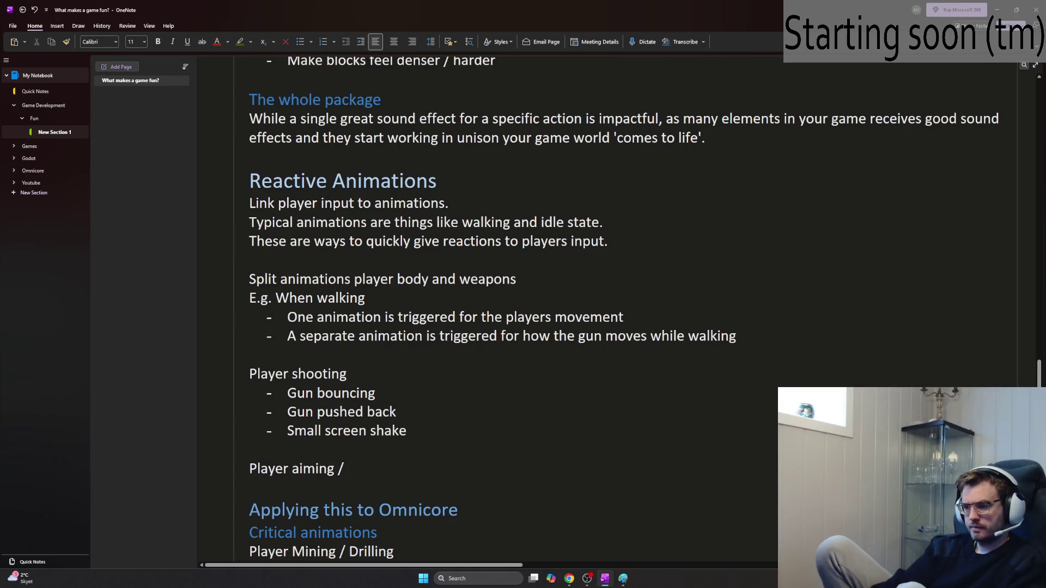
text(y)
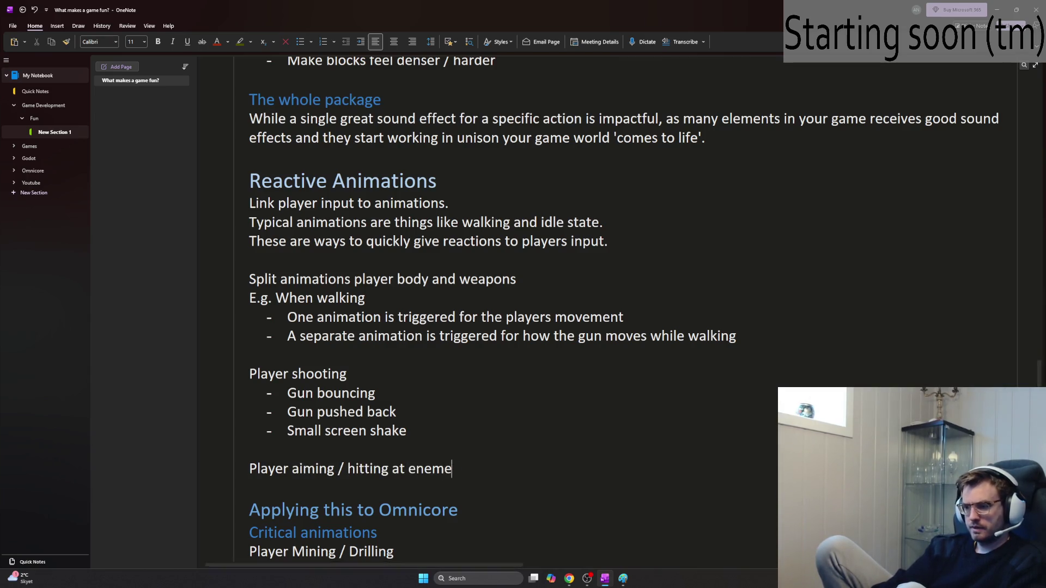
key(Return)
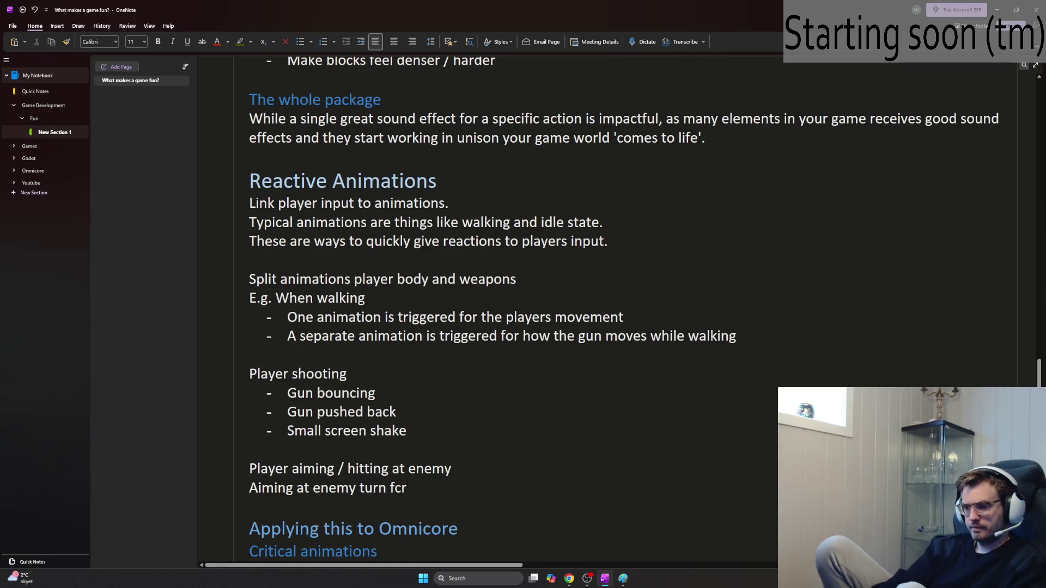
text(red)
key(Return)
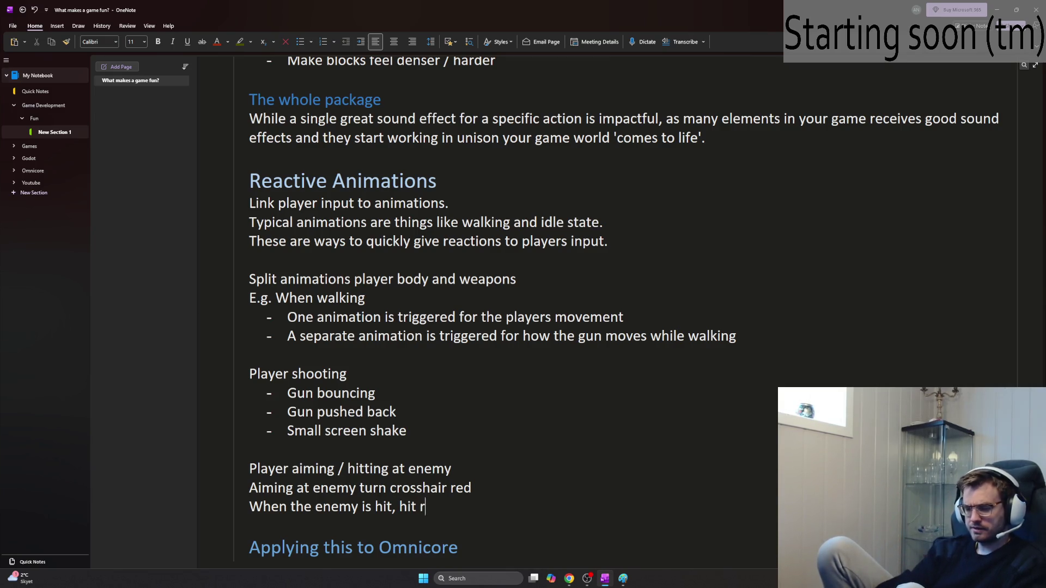
Step: After checking the video, add the note that hit reticles spawn and grow outwards
key(alt+Tab)
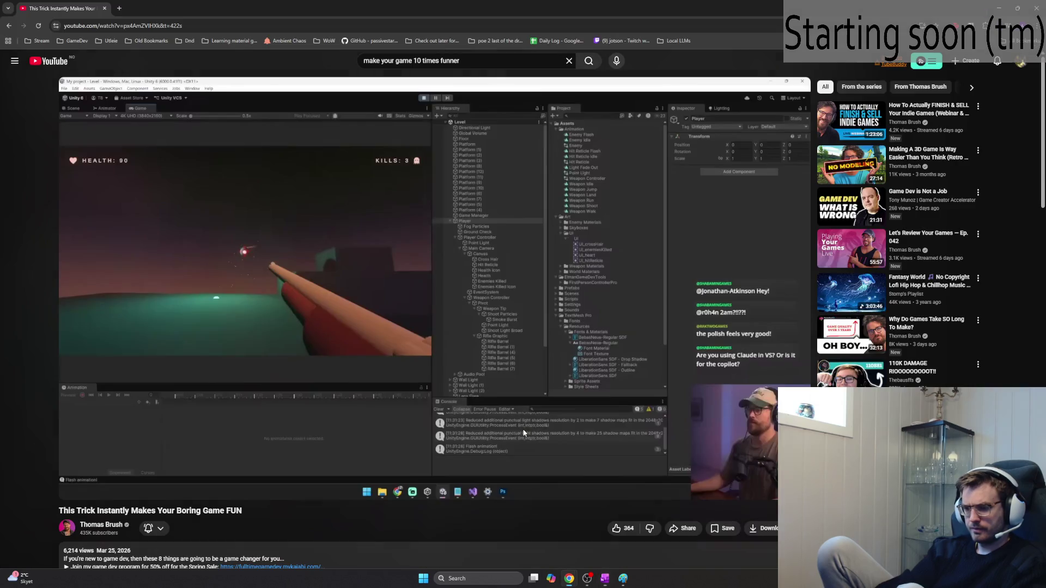
key(alt+Tab)
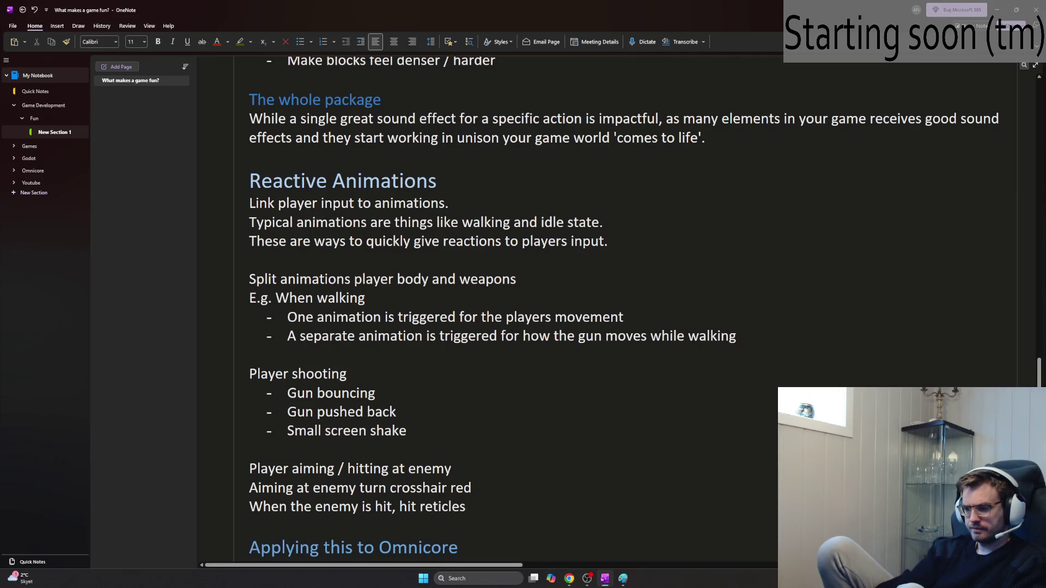
text( spawn and grow outwar)
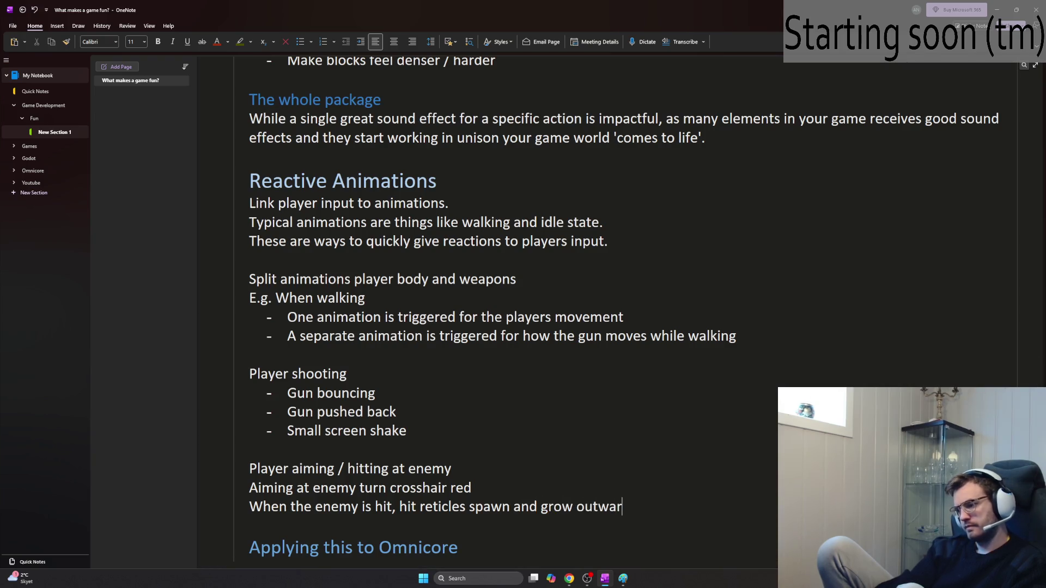
key(Return)
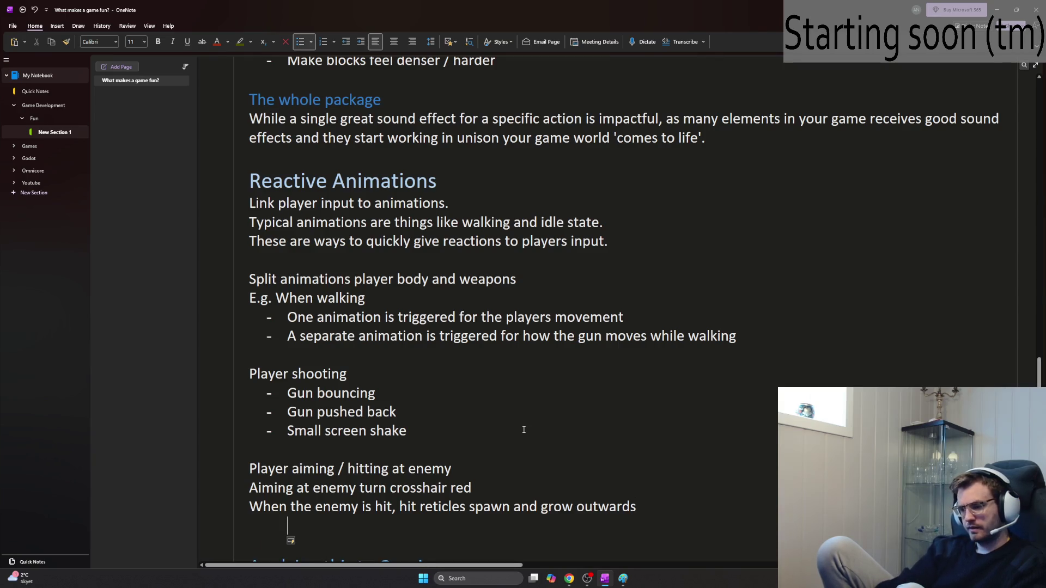
key(BackSpace)
key(BackSpace)
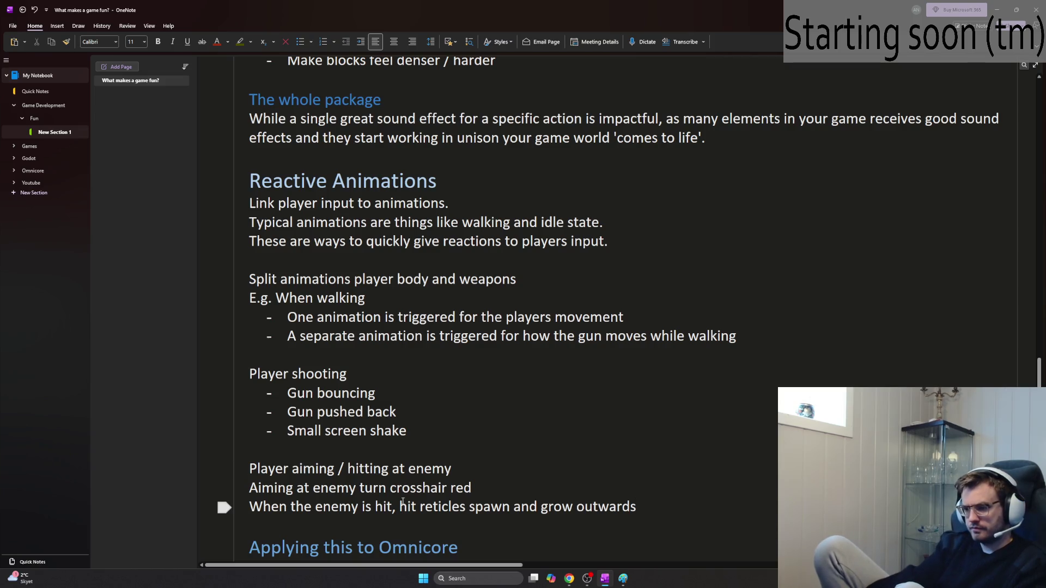
Step: Insert 'red ' before 'hit' so the note describes red hit reticles
click(403, 504)
text(red)
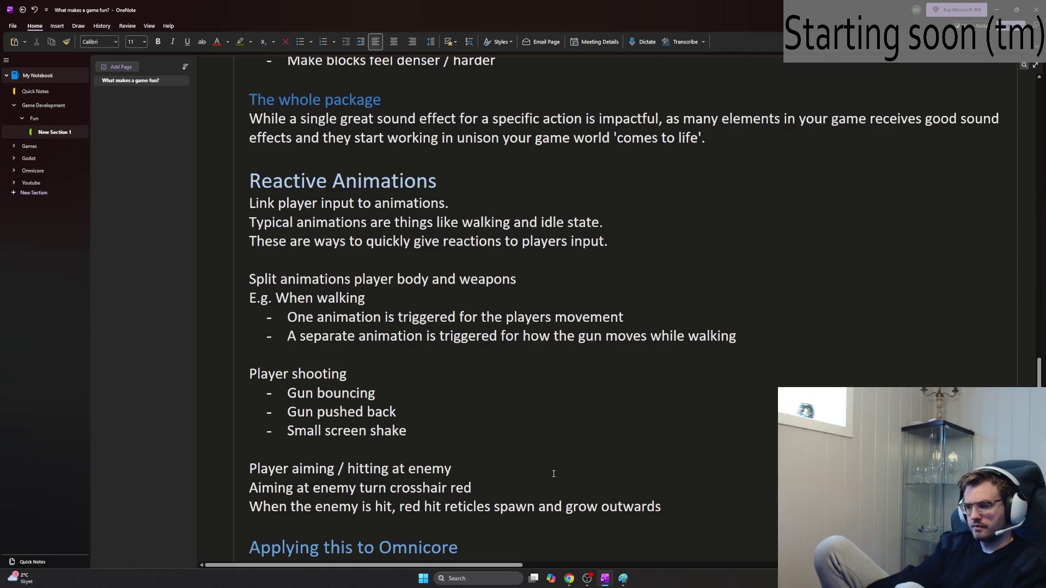
scroll(553, 473, down, 2)
click(224, 389)
scroll(360, 406, down, 3)
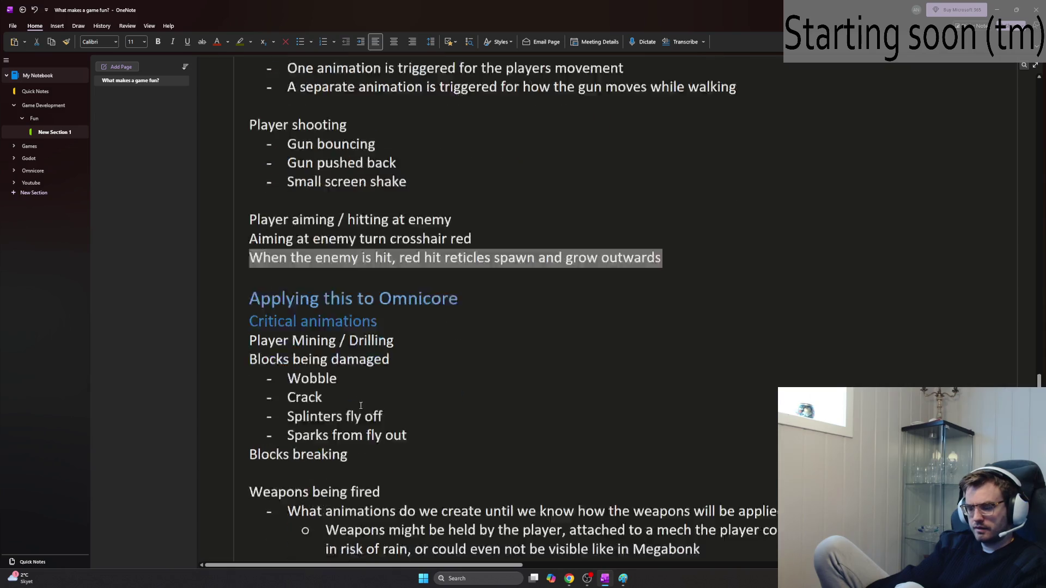
Step: Under 'Hit marker around the crosshair?', add sub-points 'Red for normal hits' and 'Yellow for critical hits', then minimize OneNote
scroll(361, 406, down, 5)
click(536, 493)
key(Return)
key(Tab)
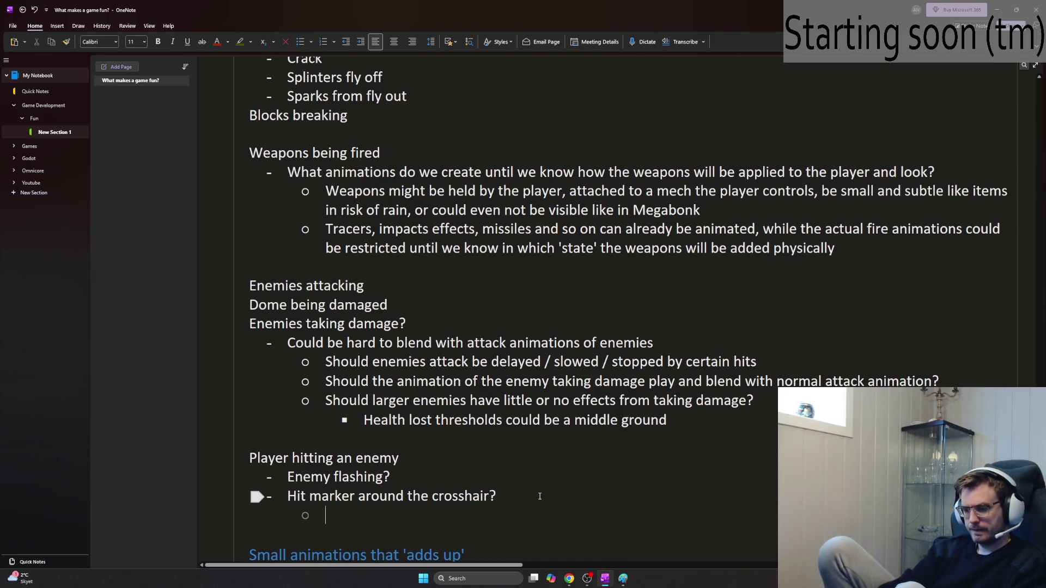
text(Re)
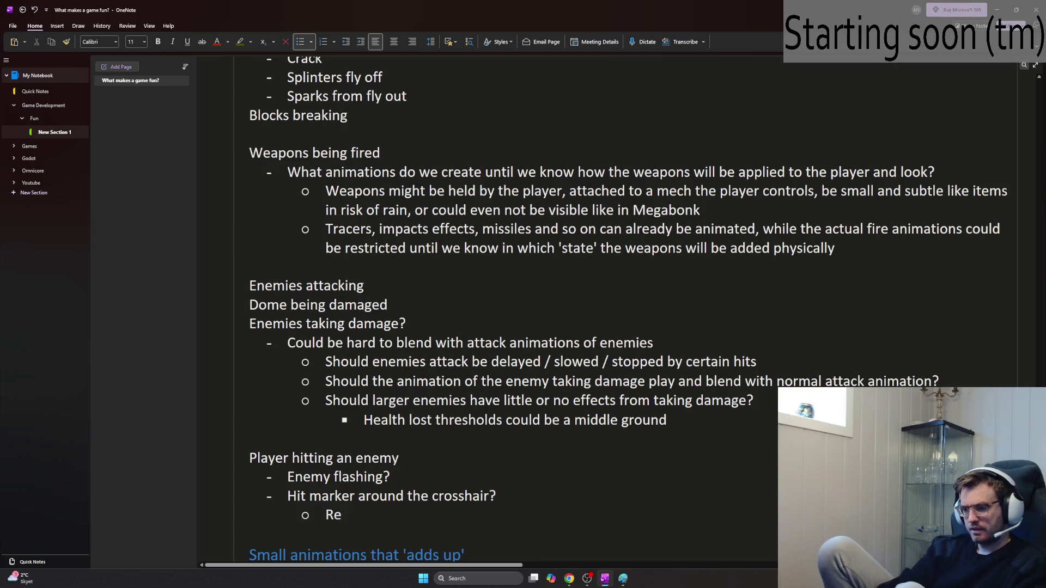
text(d for normal hits)
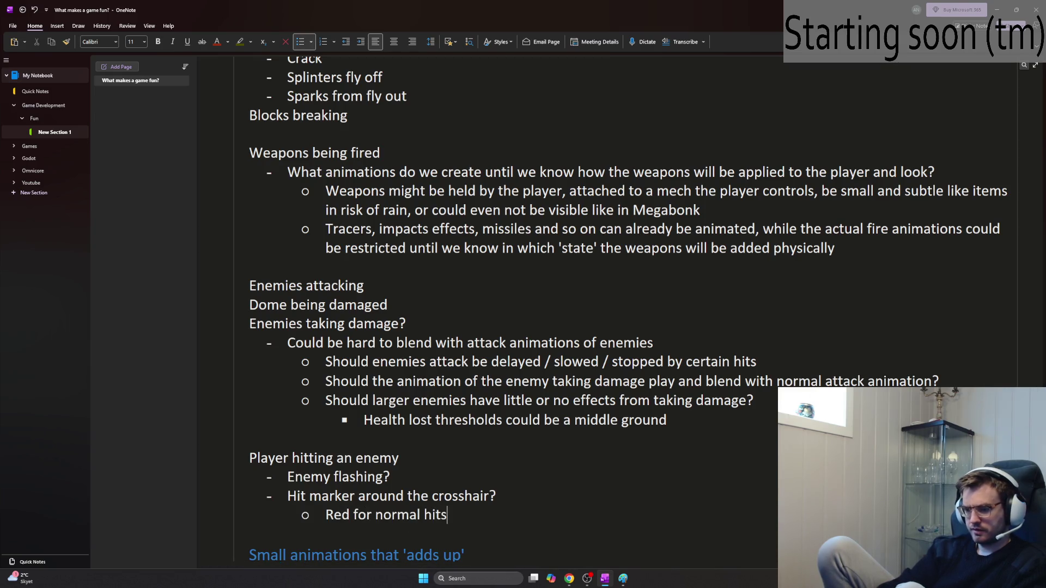
key(Return)
text(Yee)
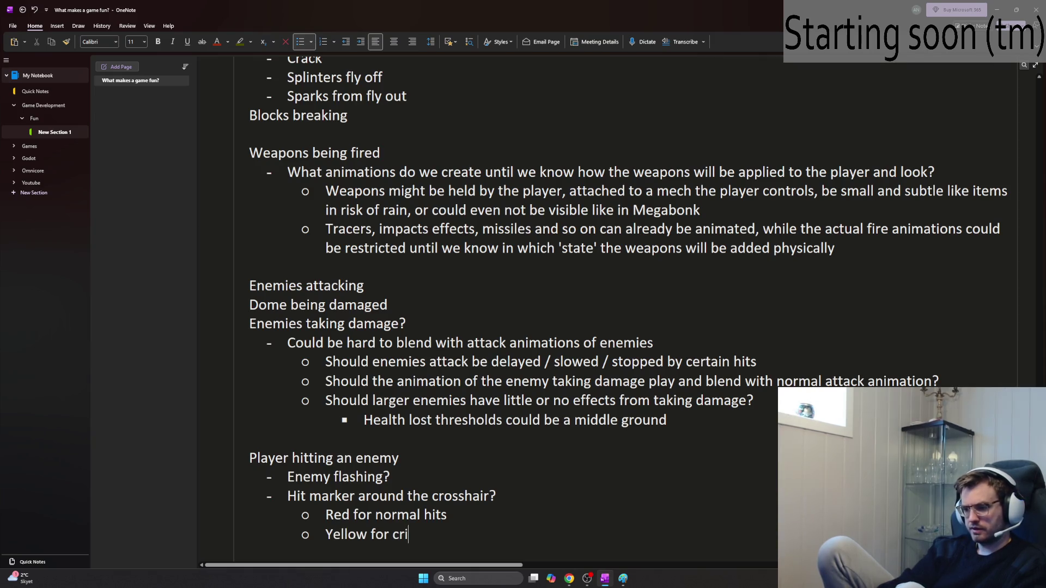
text(tws)
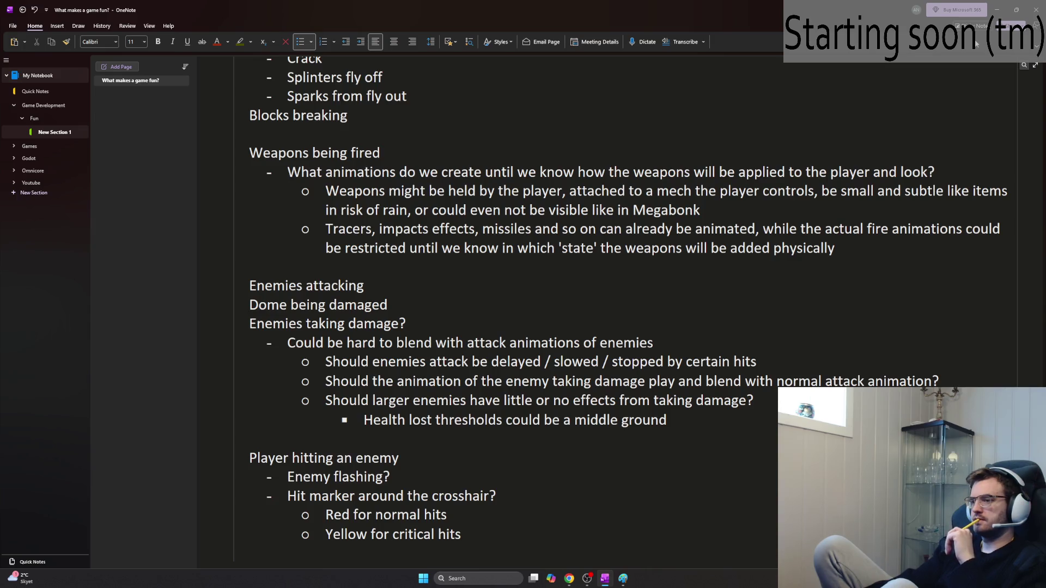
click(998, 9)
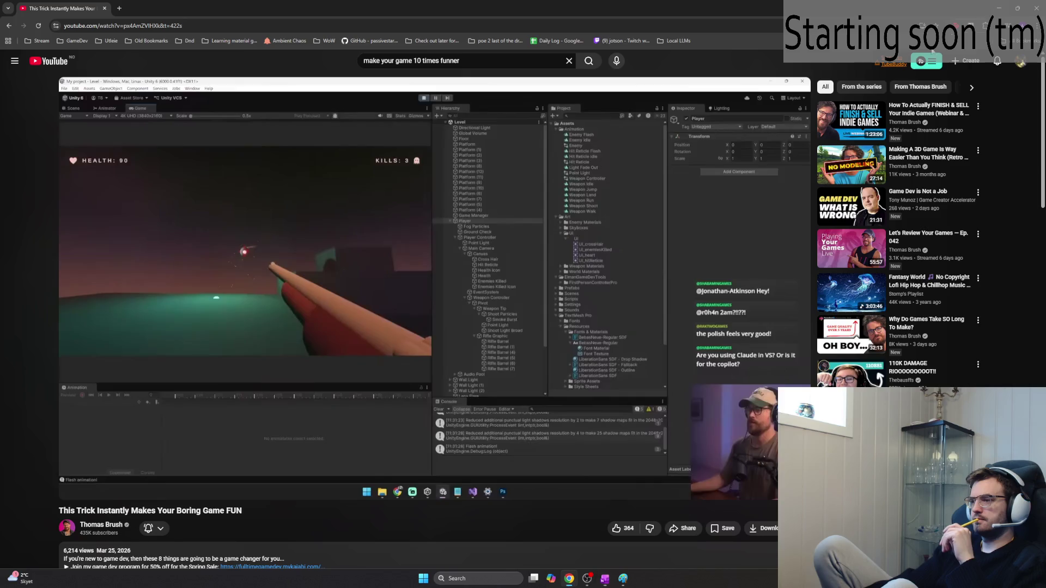
Step: Resume the YouTube tutorial and switch it to full screen
click(566, 163)
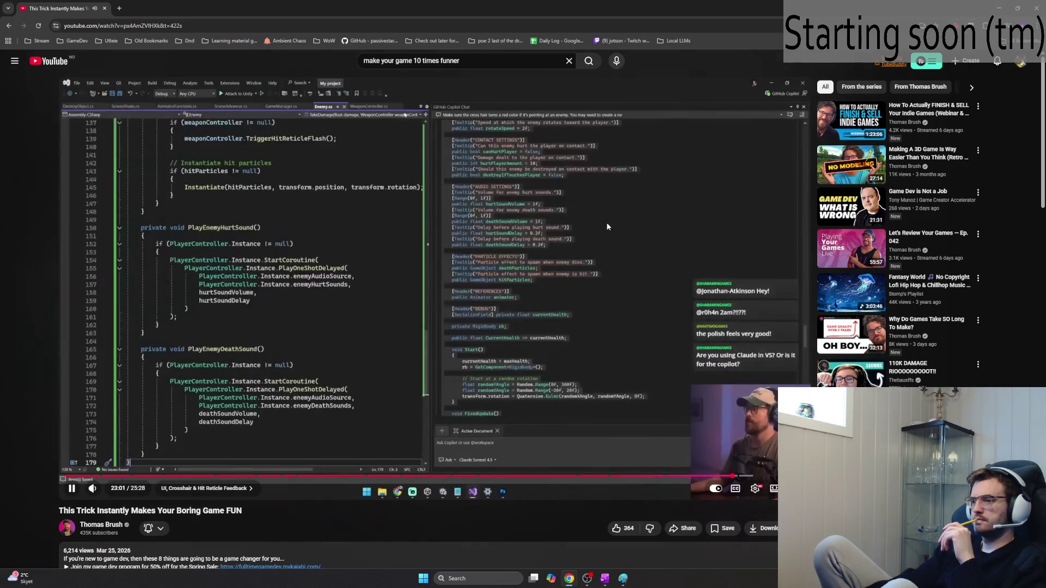
key(f)
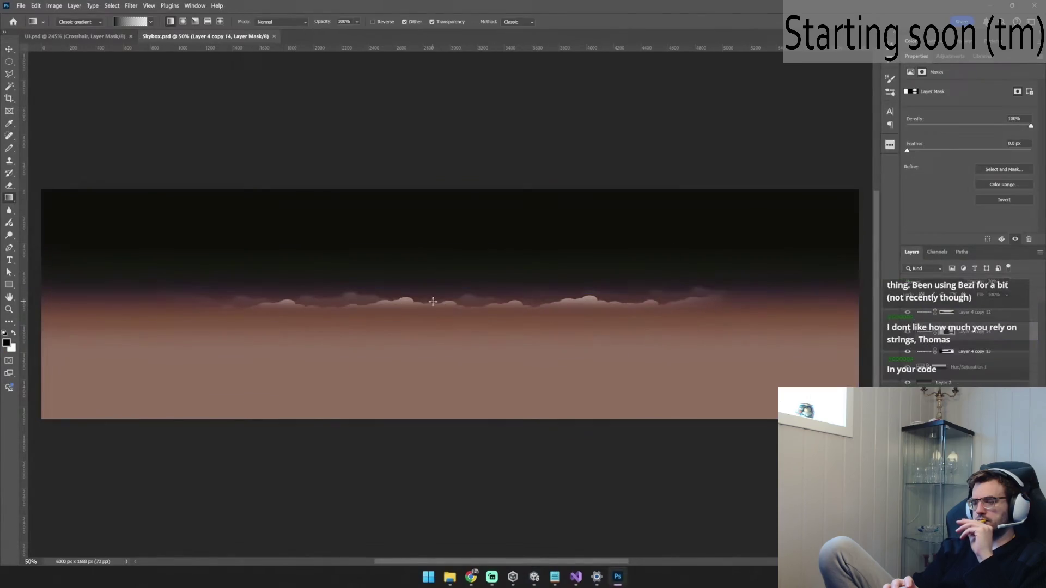
Step: Switch to the Unity Level project and enter Play mode to test the crosshair
key(alt+Tab)
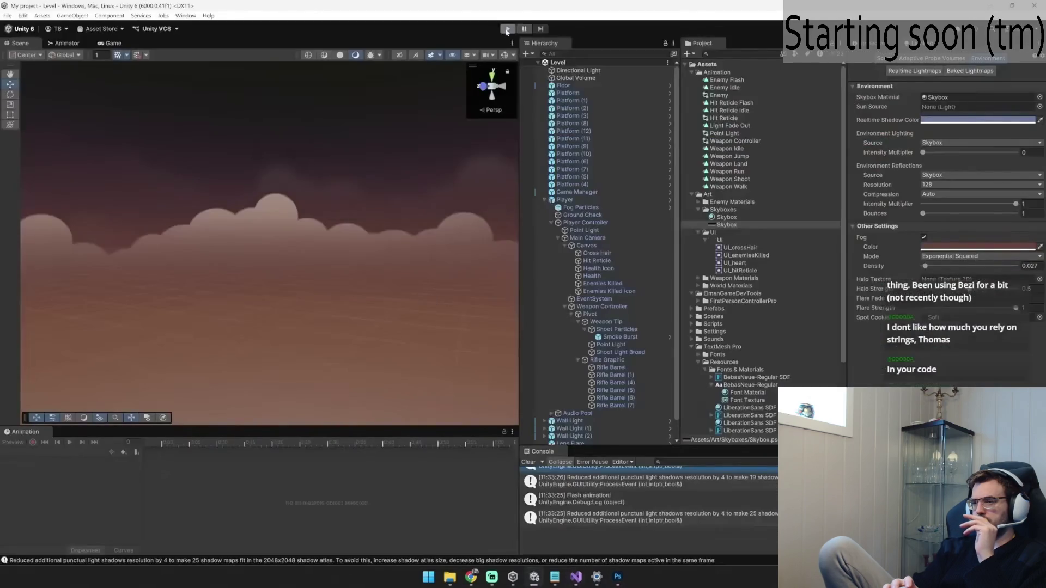
click(507, 30)
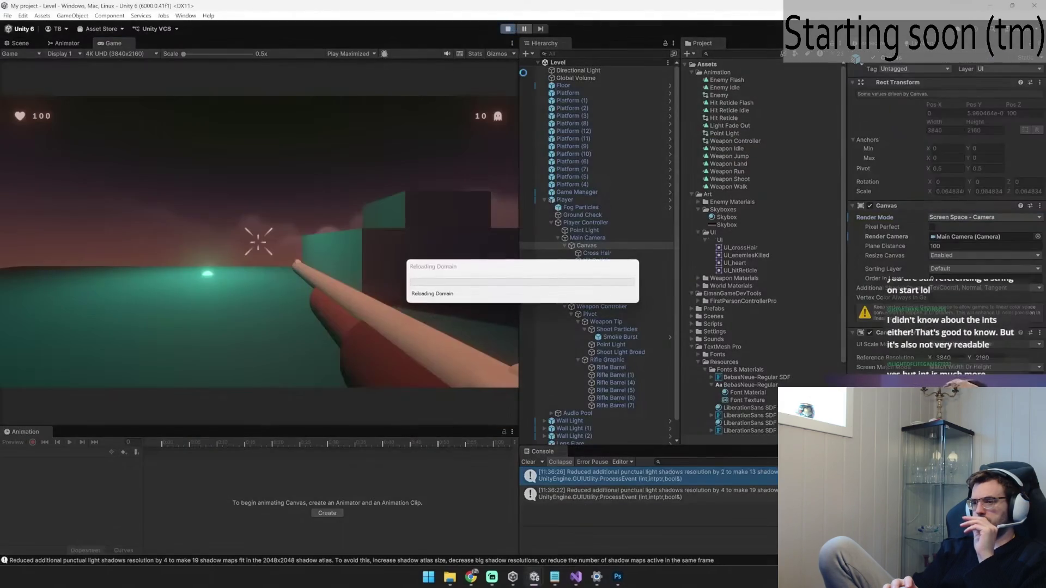